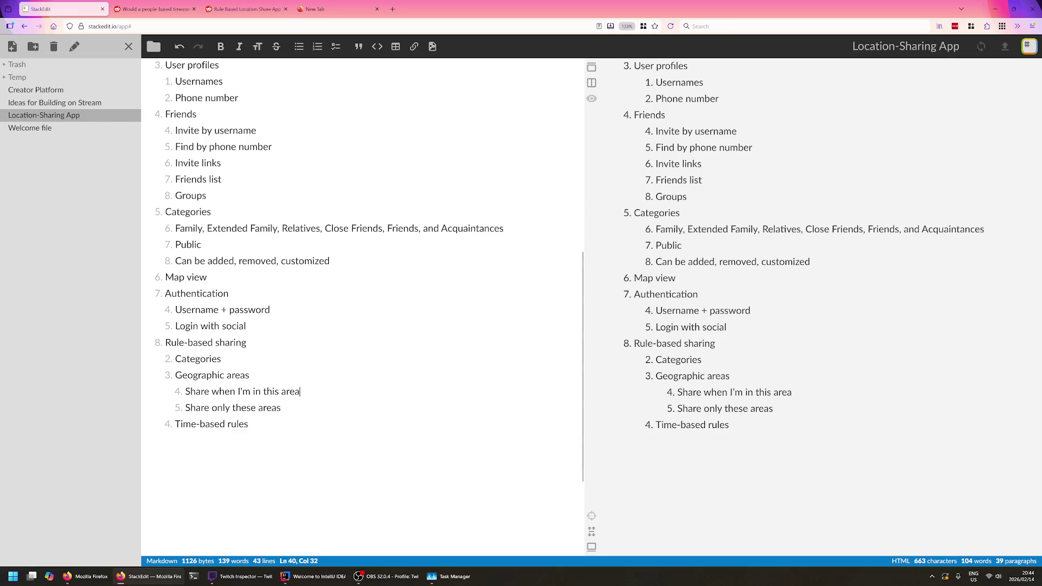
- Read the Reddit post's passage about overriding category rules, then return to the outline
left_click(244, 8)
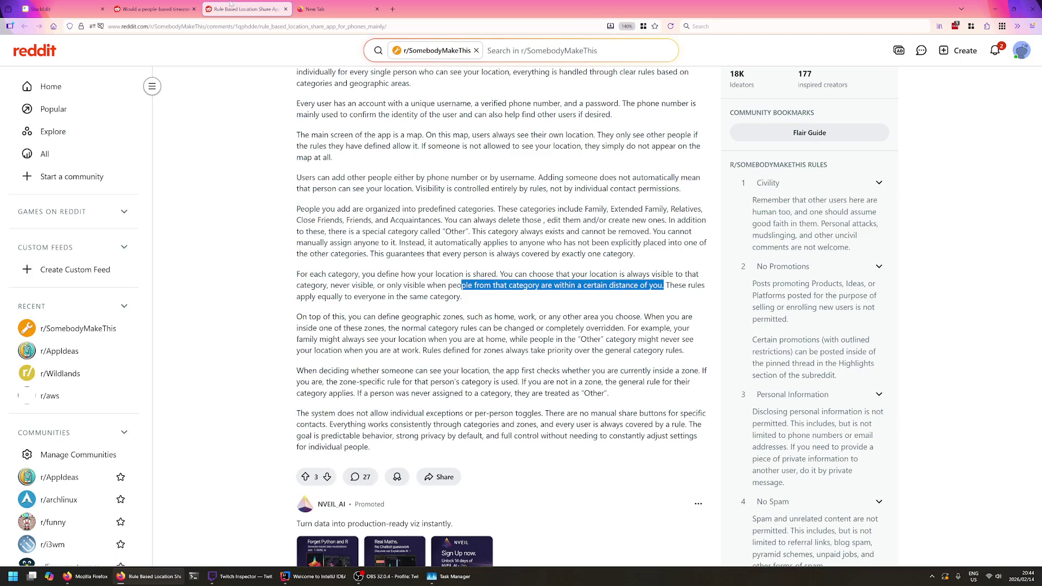
double_click(402, 297)
left_click(402, 305)
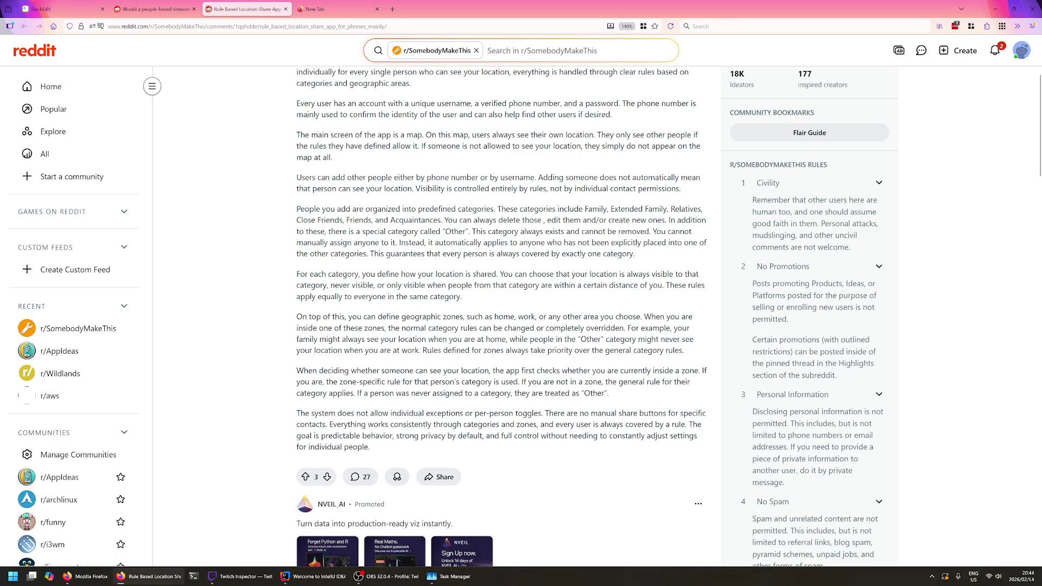
double_click(629, 316)
left_click(656, 316)
left_click_drag(643, 317, 694, 328)
left_click(488, 328)
left_click_drag(473, 328, 624, 329)
left_click(65, 10)
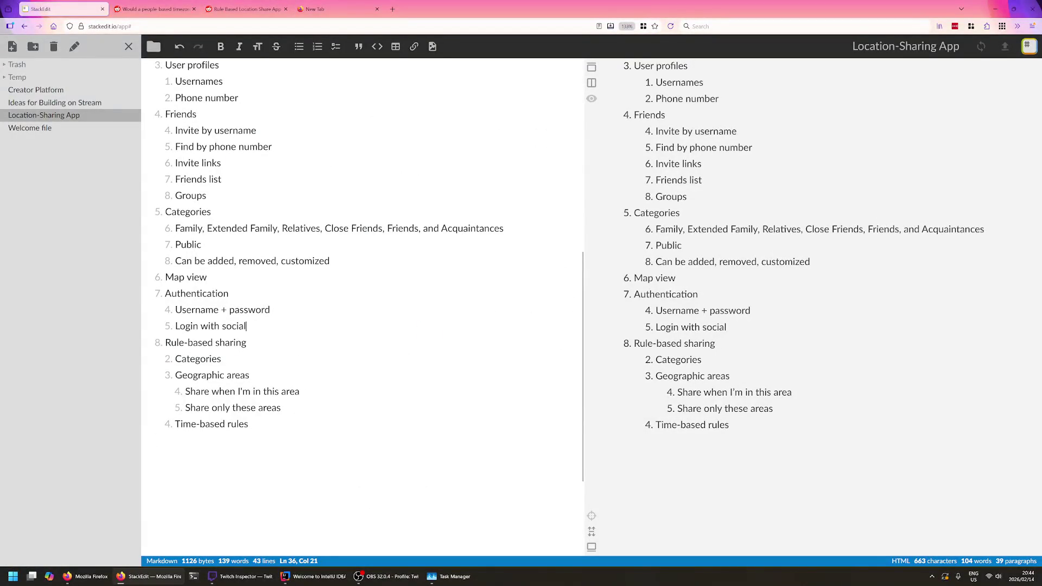
- Add a top-level Geographic zones item after customized and start an indented sub-item
key("Return")
key("shift+Tab")
type("Geographic zo")
key("Return")
key("Tab")
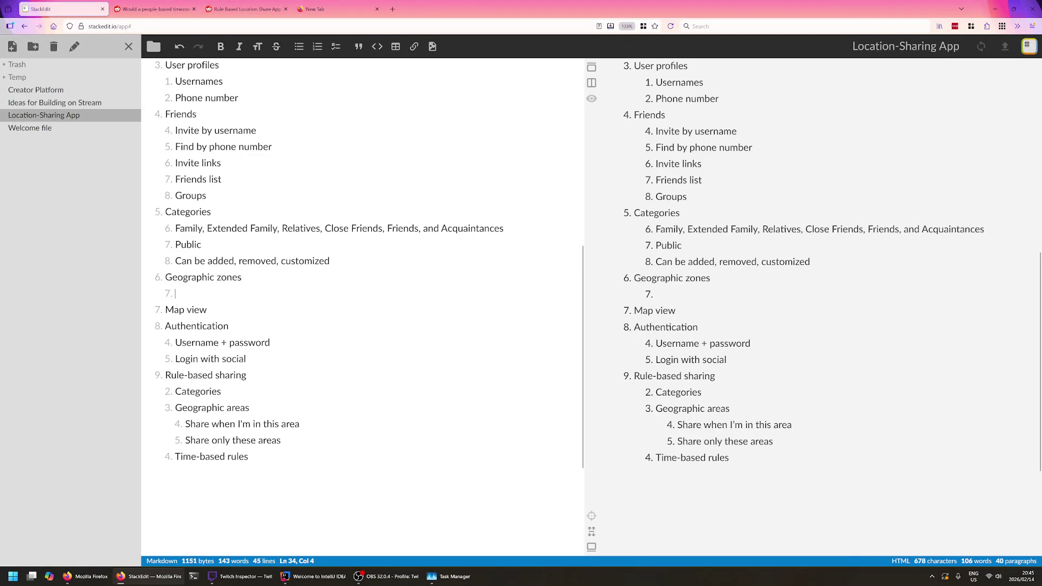
- Copy the example zones phrase from Reddit as the sub-item, capitalised to 'Home, work, or any other area you choose'
left_click(154, 8)
left_click(244, 8)
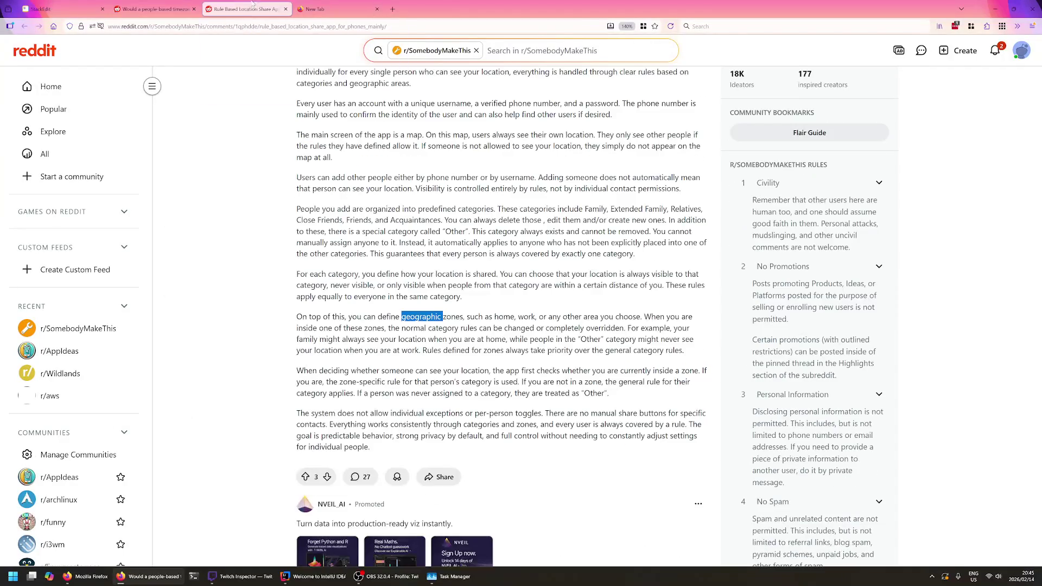
left_click_drag(494, 317, 629, 317)
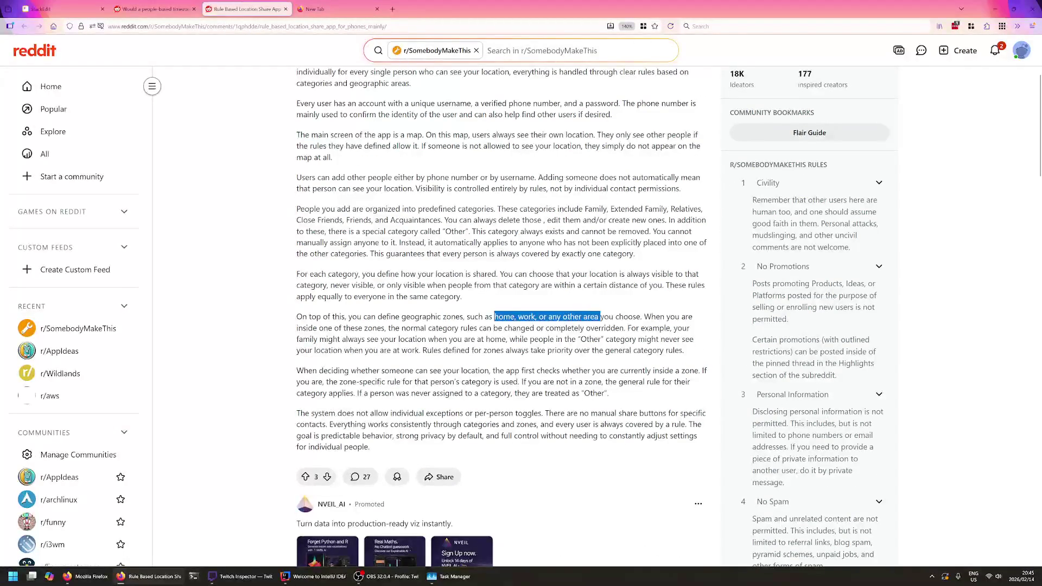
key("ctrl+1")
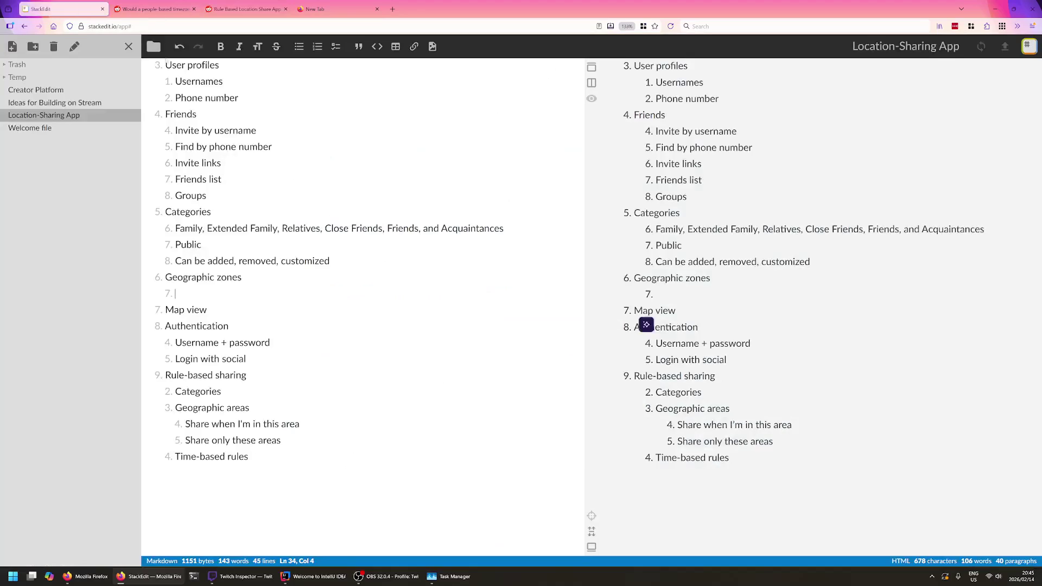
type("home, work, or any other area you choose")
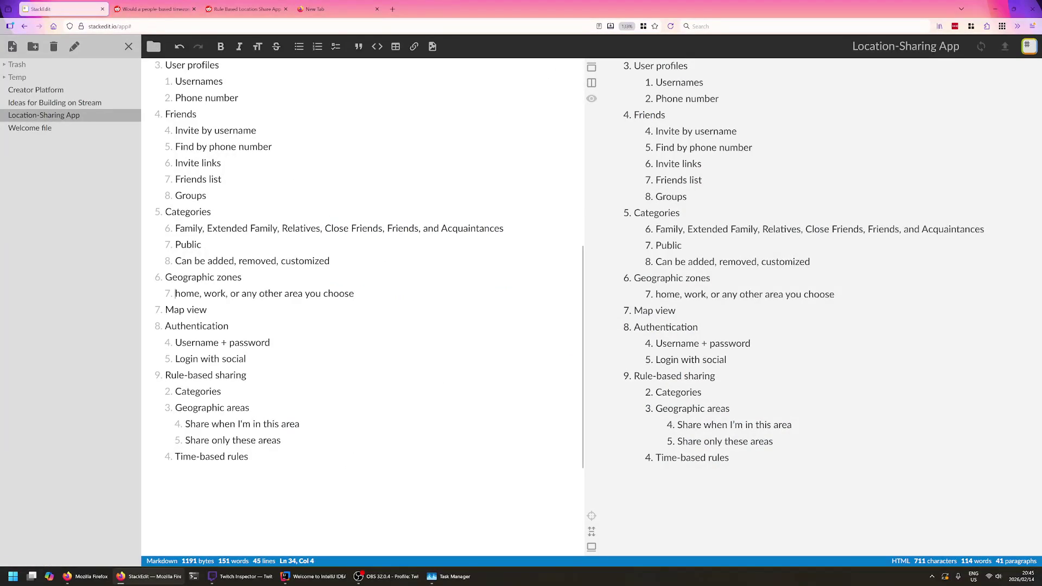
key("Delete")
type("H")
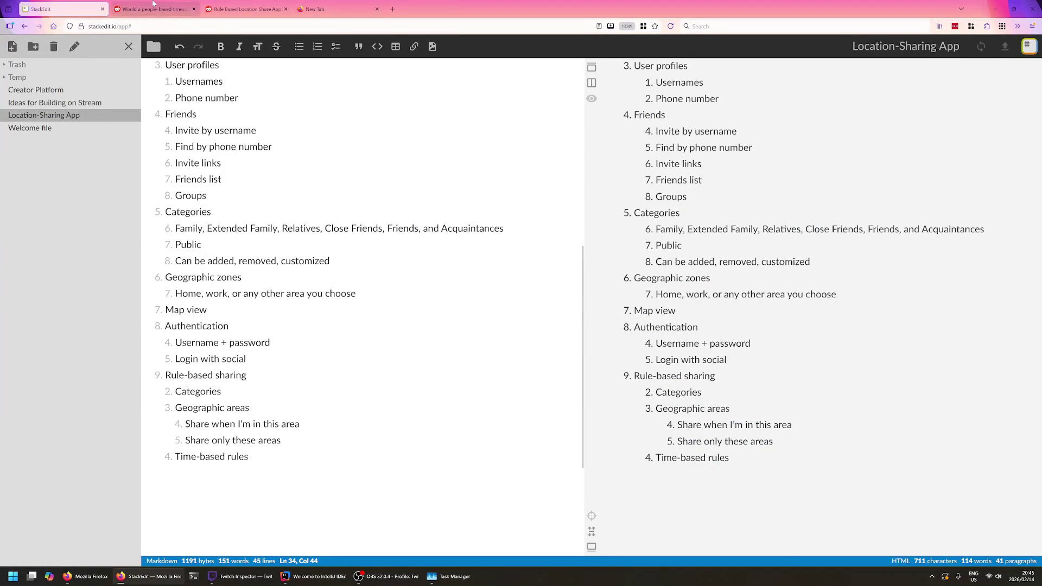
left_click(154, 8)
left_click(237, 9)
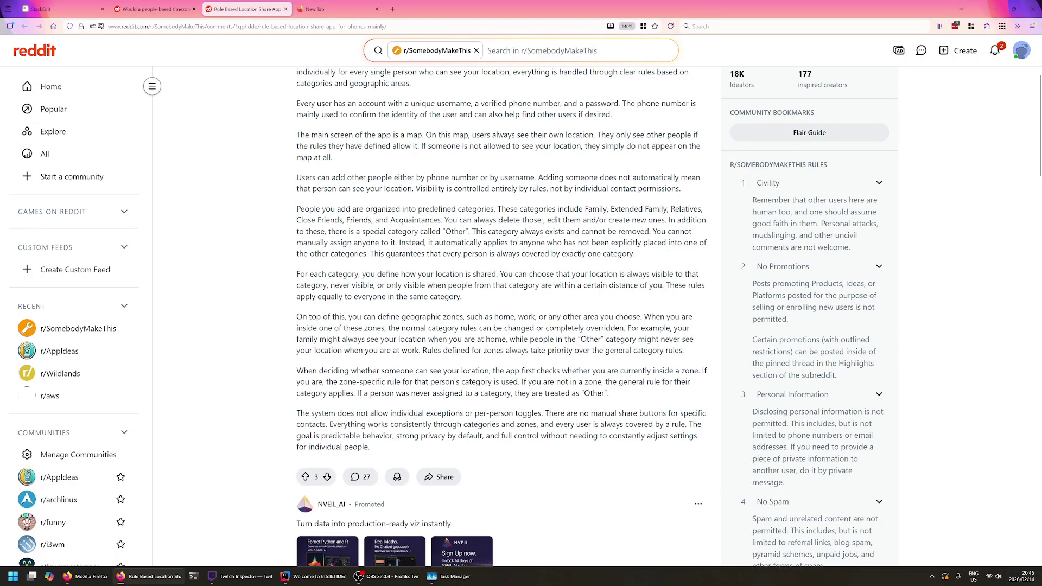
scroll(597, 318, "down", 1)
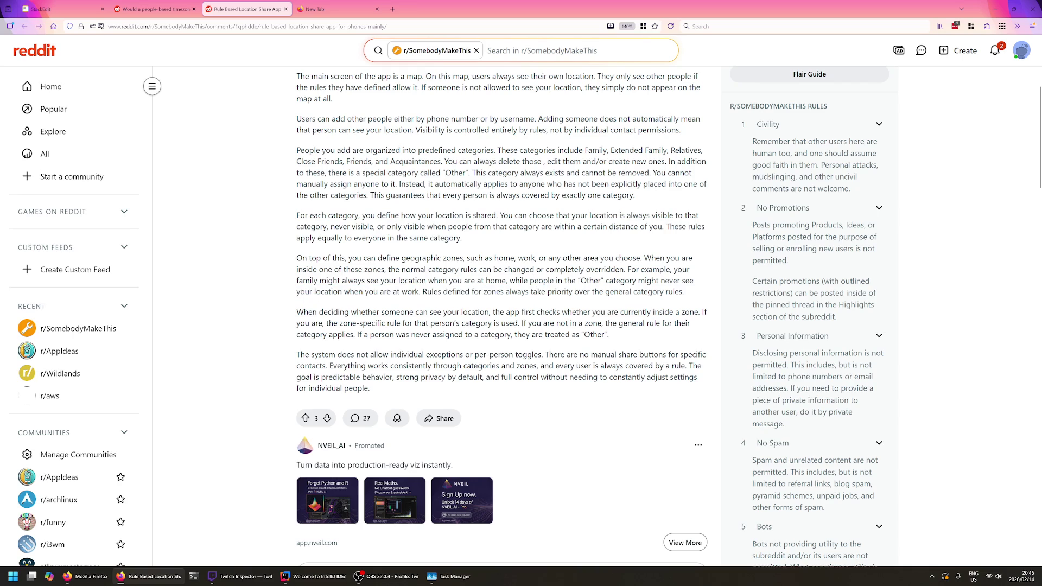
left_click_drag(687, 292, 422, 292)
right_click(434, 292)
left_click(480, 300)
right_click(421, 292)
left_click(472, 300)
left_click(90, 9)
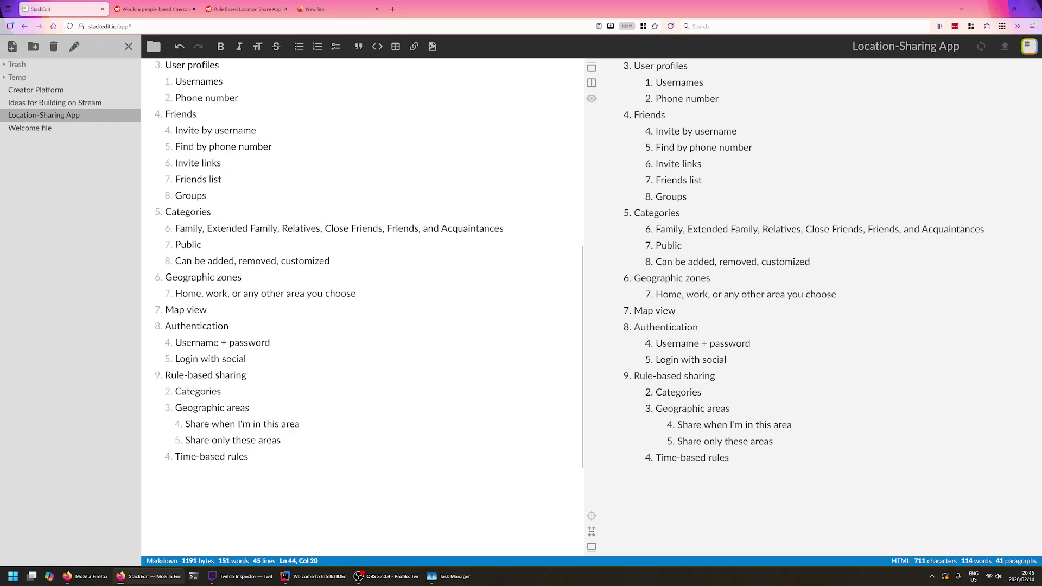
- Add the pasted zone-priority rule as a sub-item under Share only these areas, then return to the Reddit post
key("Return")
key("ctrl+v")
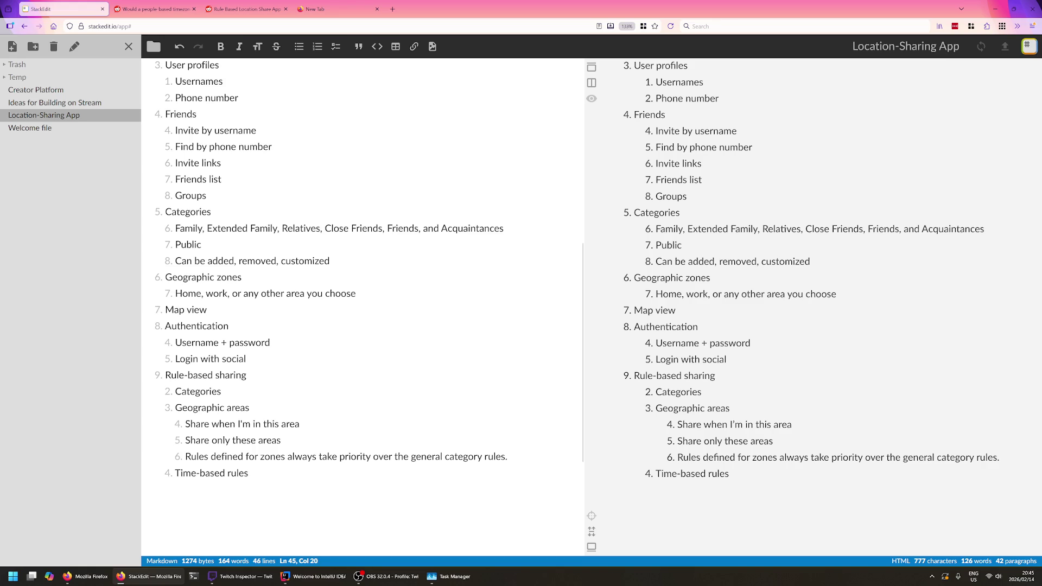
left_click(154, 9)
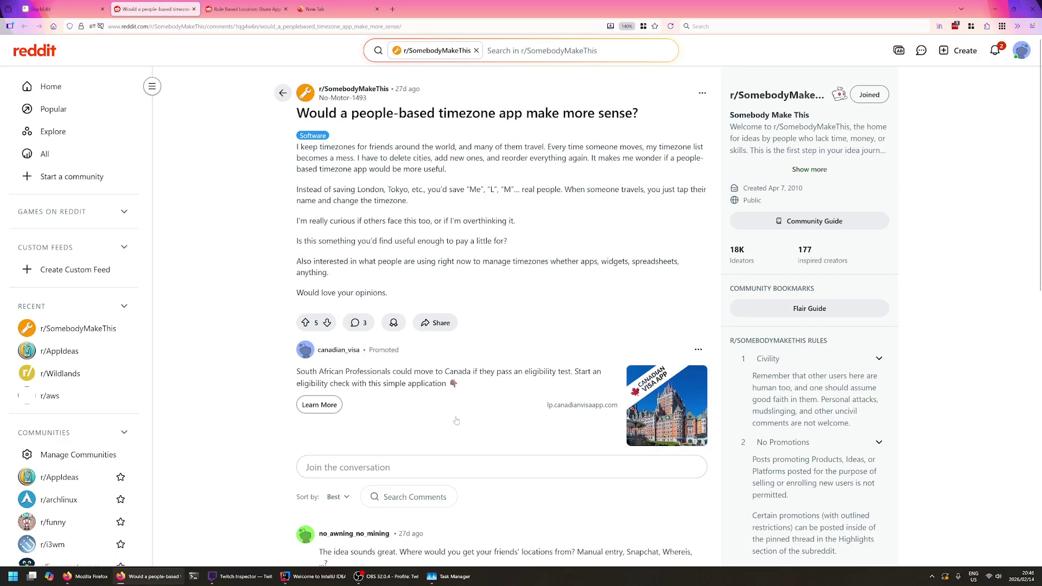
left_click(236, 8)
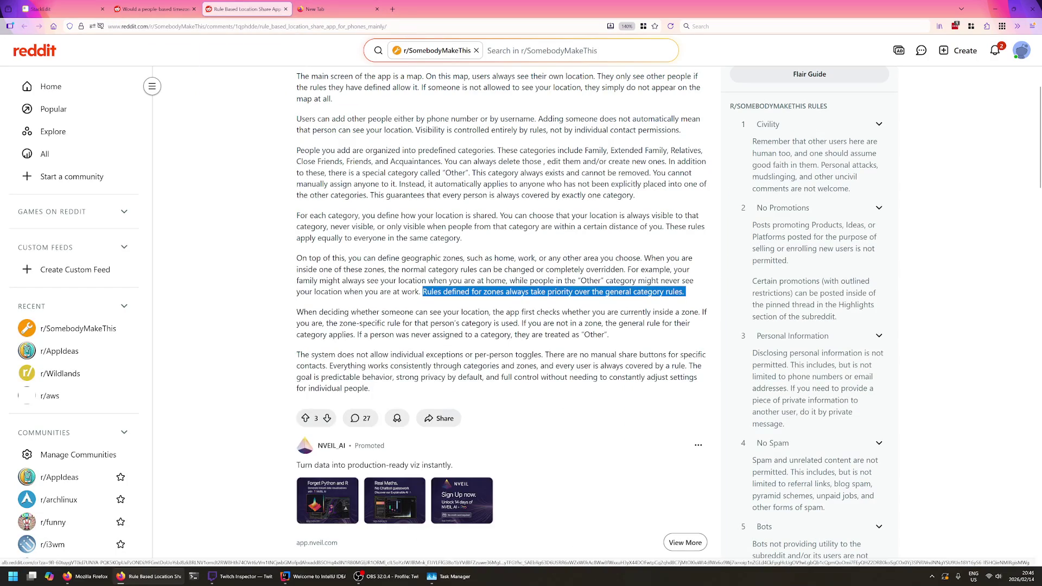
- Read the zone-check paragraph about unassigned people being treated as Other and select 'Other'
left_click(334, 312)
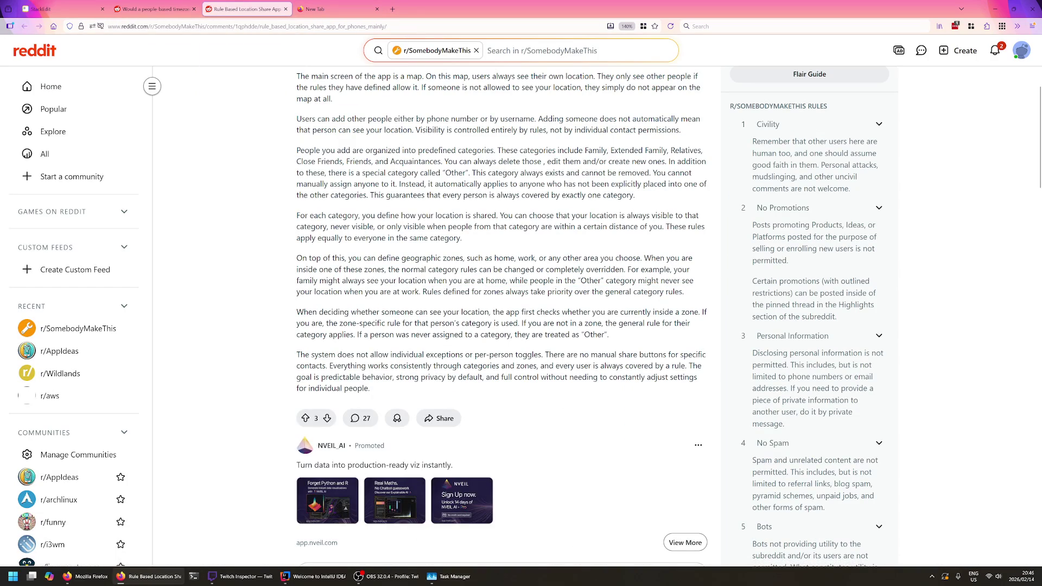
double_click(606, 312)
left_click(664, 312)
double_click(664, 311)
left_click(665, 312)
left_click_drag(610, 334, 370, 335)
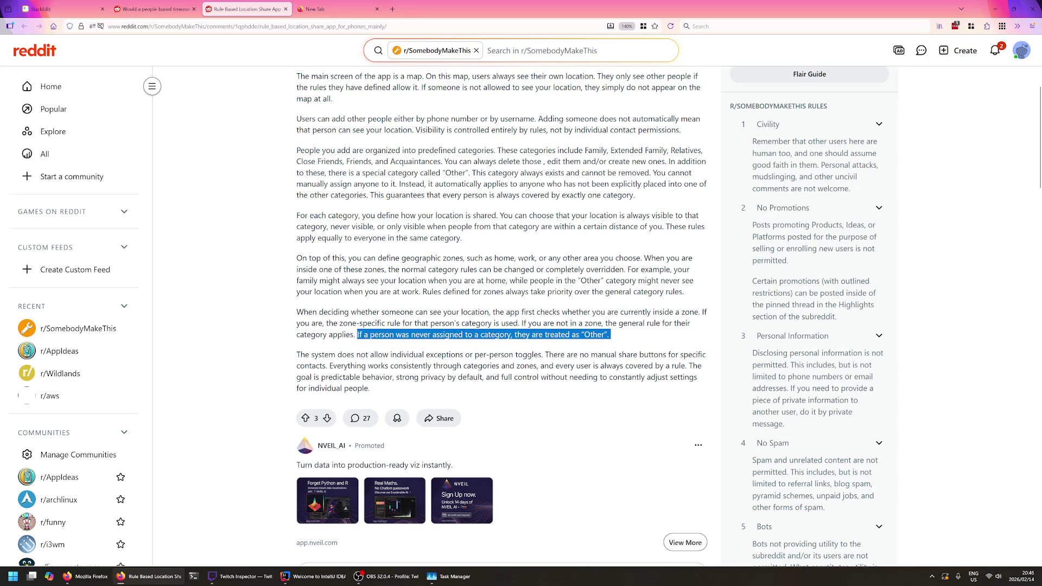
left_click_drag(611, 334, 513, 334)
triple_click(611, 335)
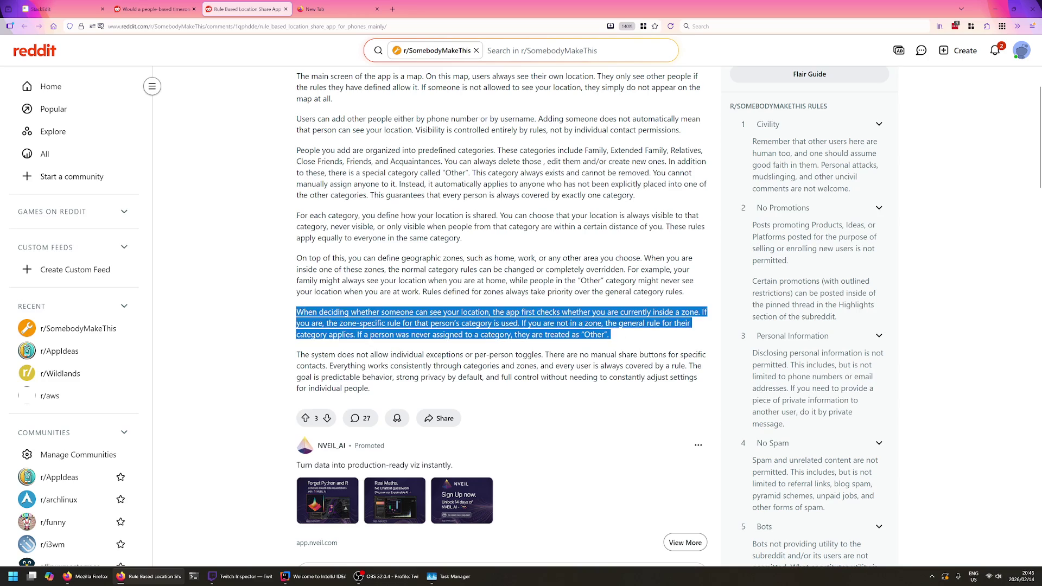
left_click(610, 335)
left_click_drag(611, 335, 589, 335)
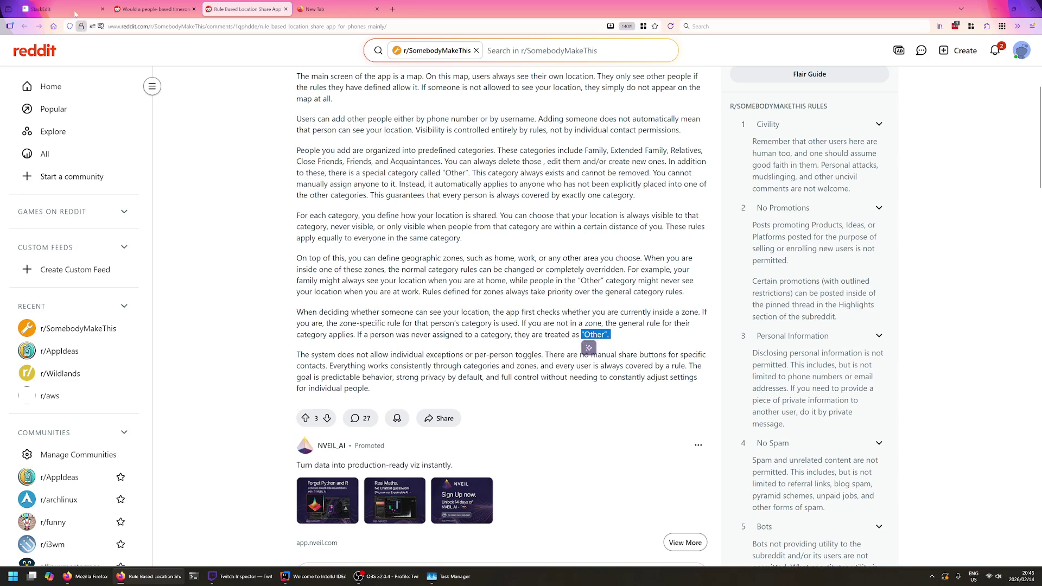
- Change Public to Public/Other in the outline and switch back to the Reddit post
key("ctrl+1")
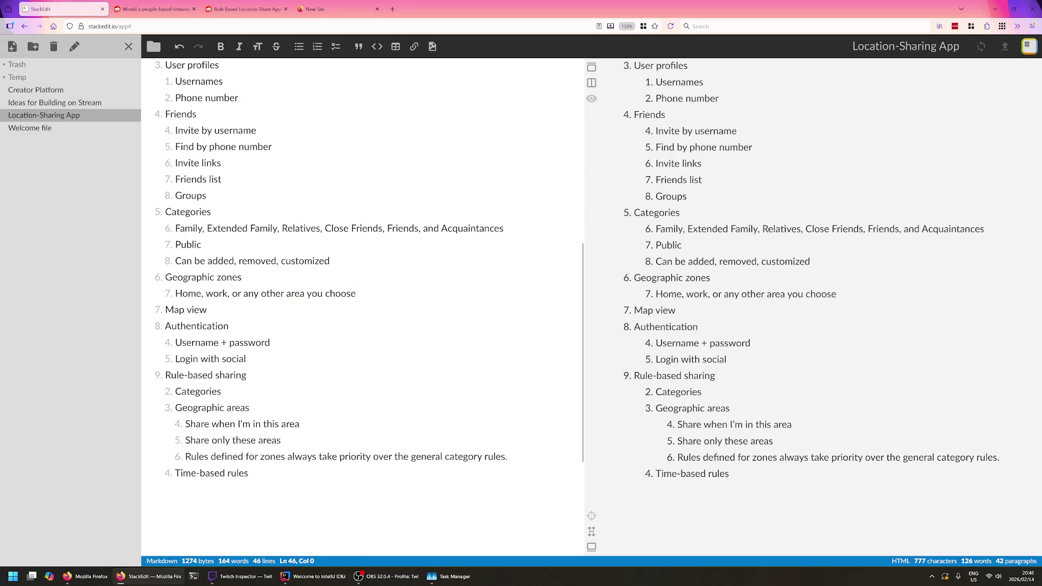
type("/Other")
key("Down")
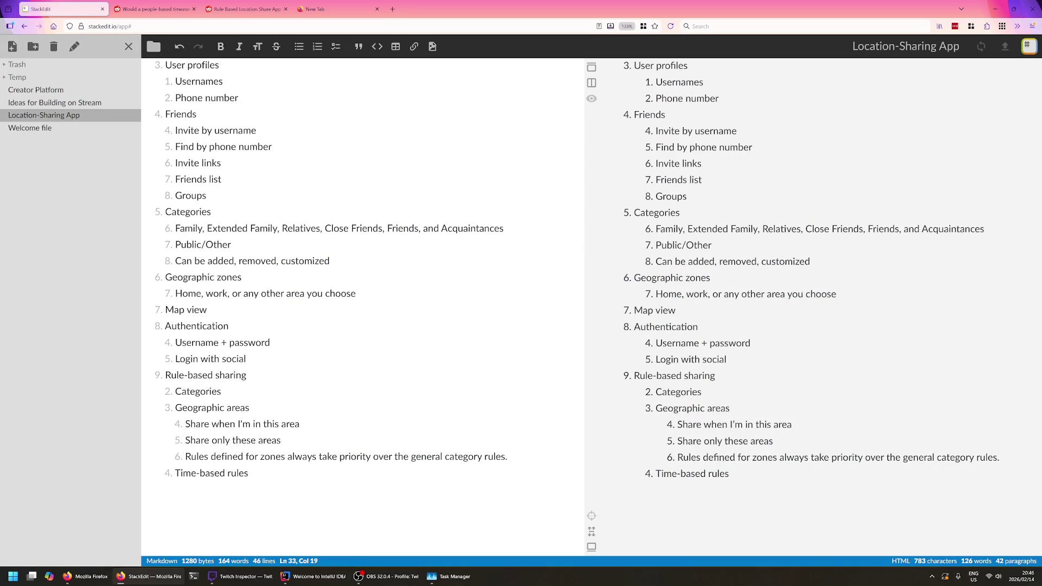
key("ctrl+Tab")
key("ctrl+Tab")
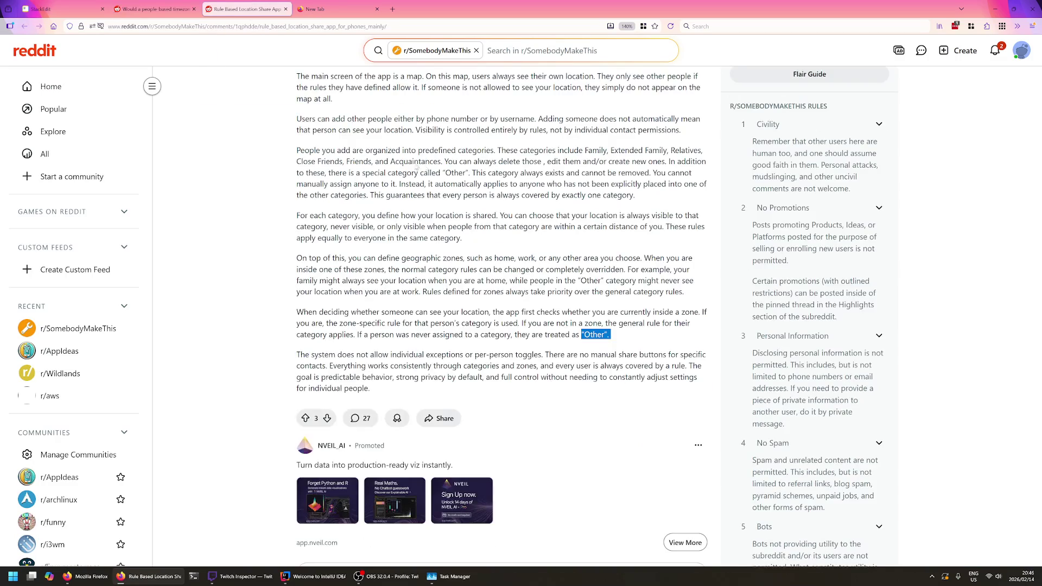
left_click(341, 351)
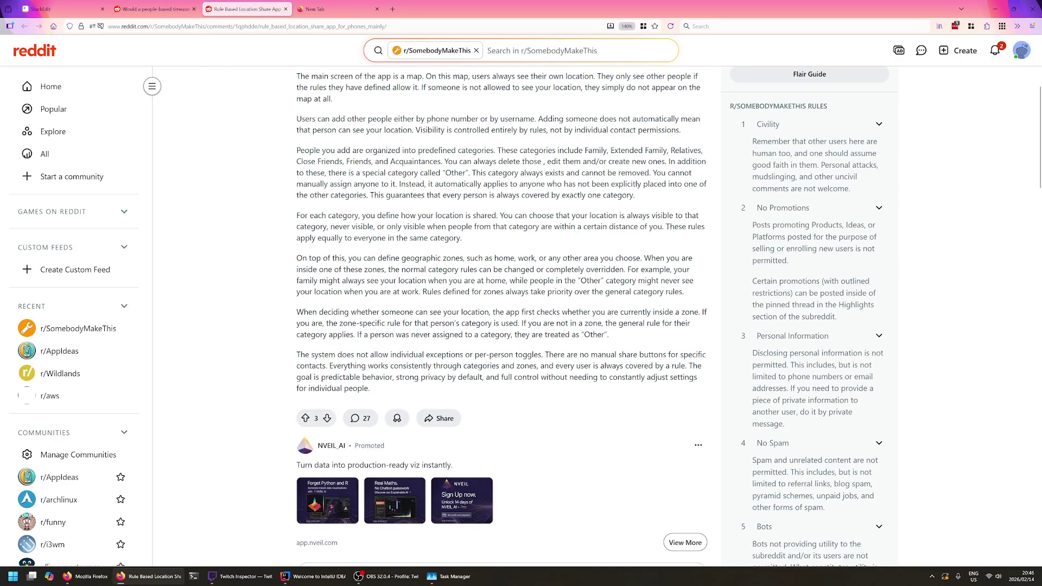
- Read through the post's closing paragraph about individual exceptions
mouse_move(479, 355)
left_mouse_down()
mouse_move(708, 356)
mouse_move(714, 366)
left_mouse_up()
left_click(518, 355)
left_click(713, 369)
left_click_drag(297, 355, 432, 383)
left_click(433, 384)
triple_click(433, 383)
left_click(433, 382)
- Copy the sentence about no individual exceptions and return to the Location-Sharing App outline
left_click_drag(542, 355, 265, 363)
right_click(342, 354)
left_click(391, 359)
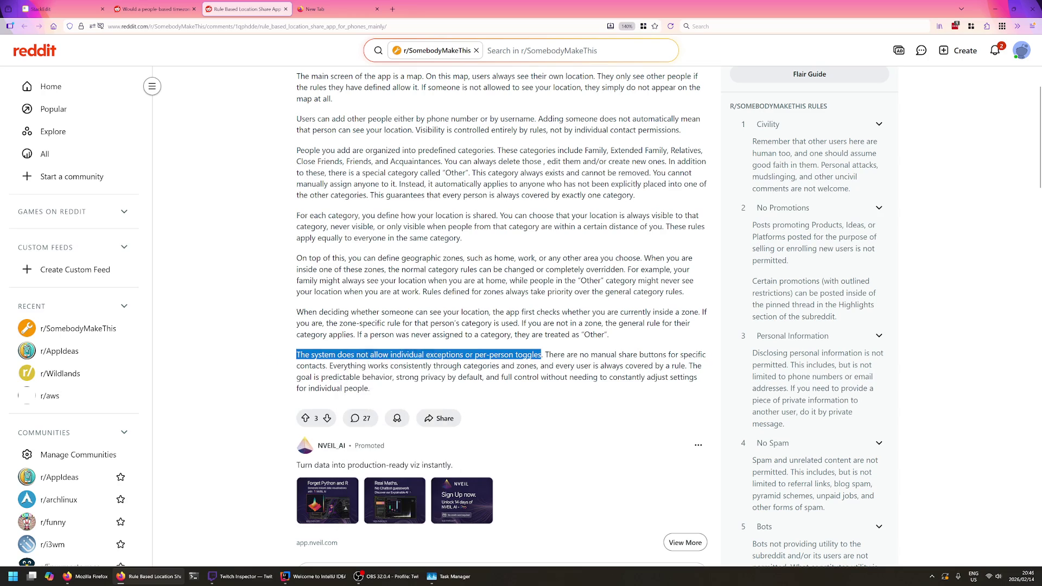
left_click(316, 319)
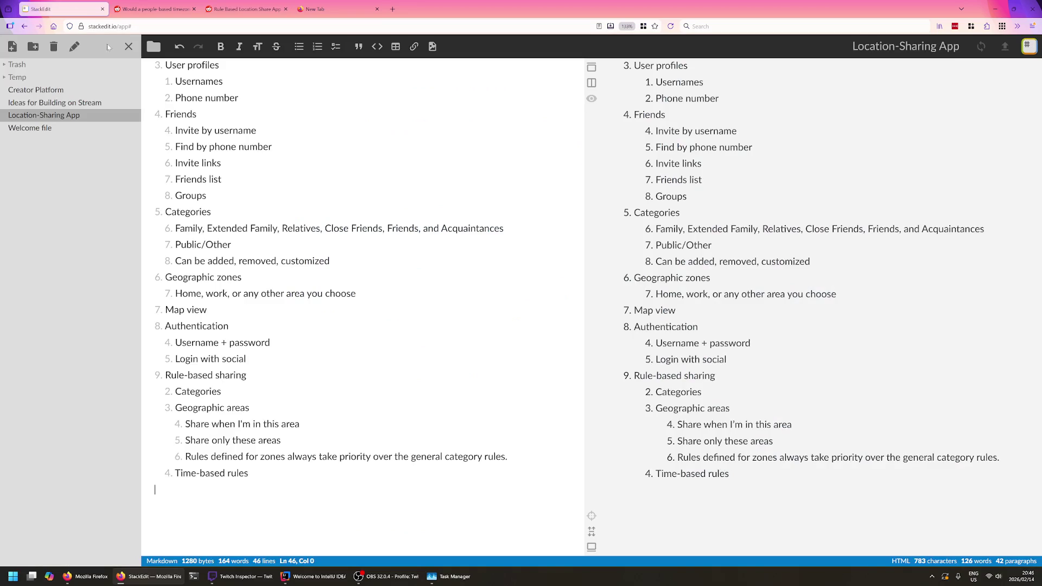
left_click(66, 10)
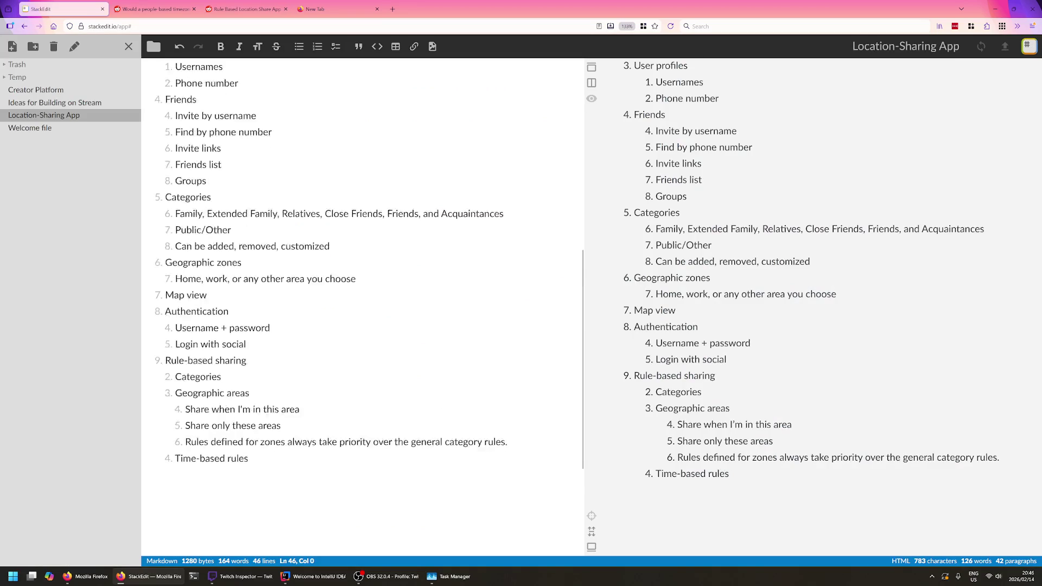
scroll(363, 269, "down", 1)
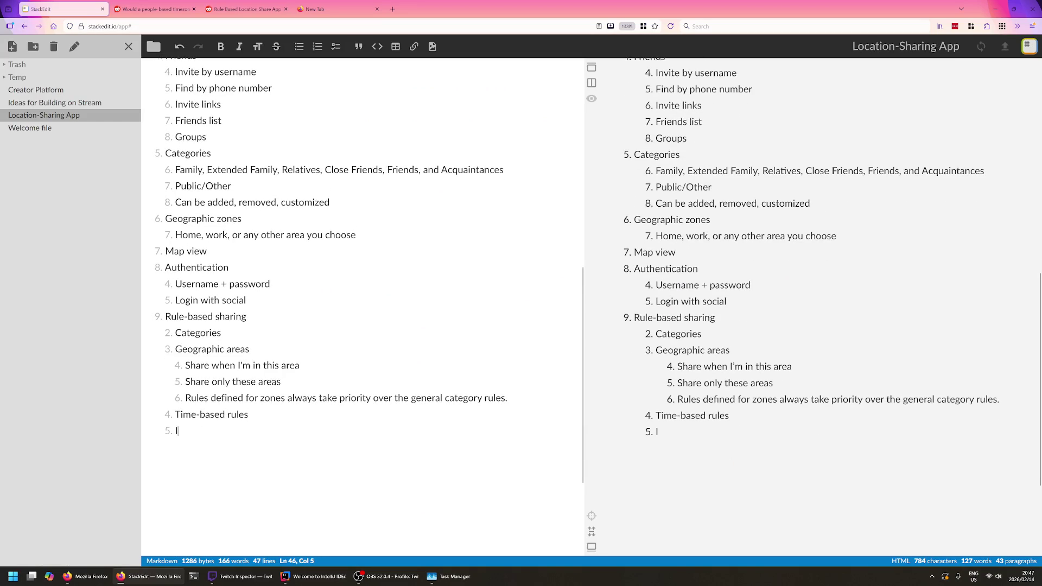
- Replace the partial word after item 5 with Individuals, then reopen the Reddit post
key("BackSpace")
key("BackSpace")
key("BackSpace")
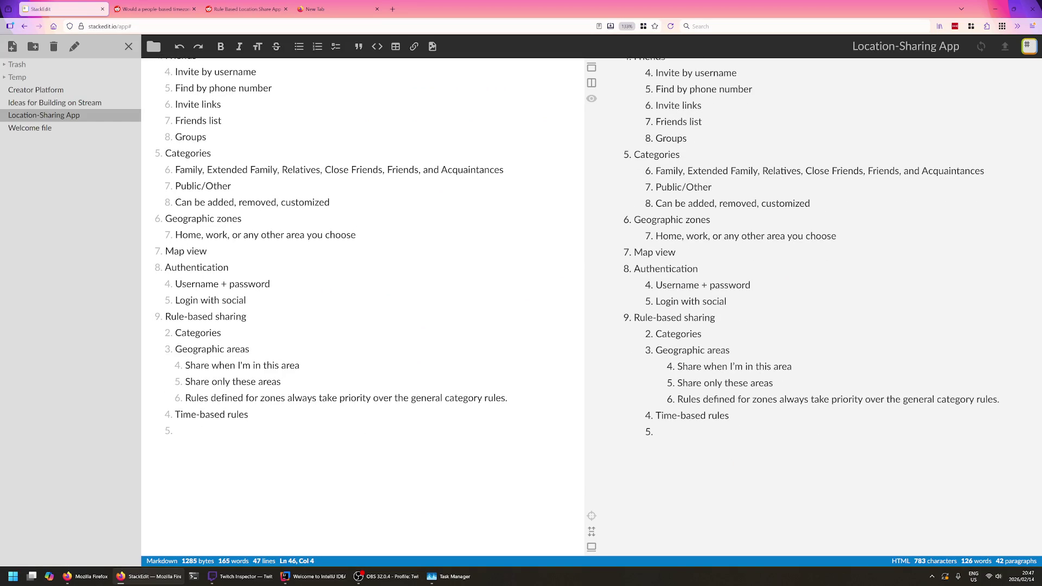
type("Individuals")
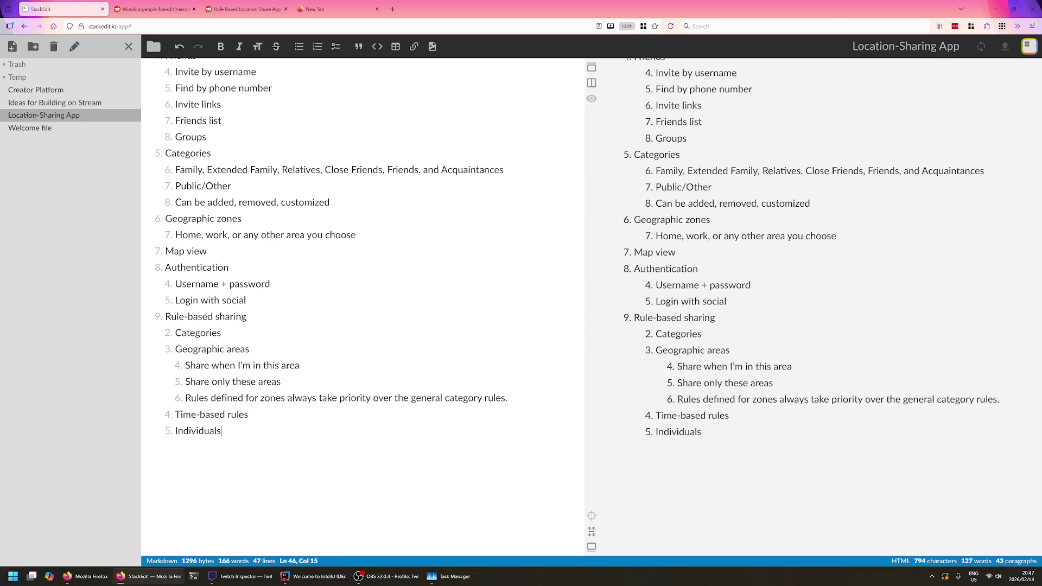
left_click(155, 9)
left_click(261, 10)
double_click(346, 353)
left_click(310, 352)
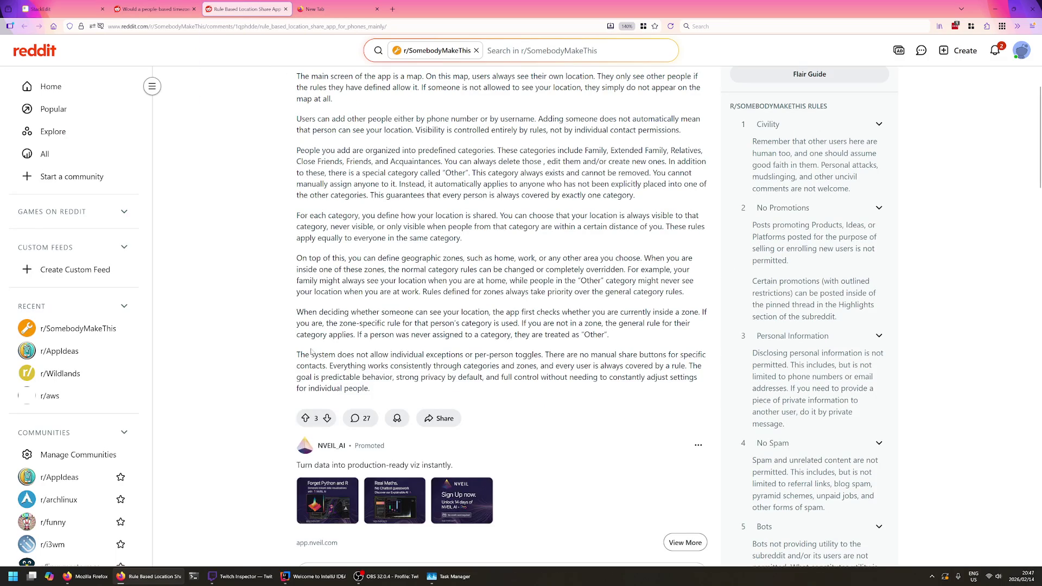
- Read the final paragraph's passage about no manual share buttons
double_click(407, 354)
double_click(445, 354)
left_click_drag(542, 353, 448, 365)
left_click(447, 365)
double_click(446, 355)
left_click(445, 353)
scroll(271, 337, "down", 1)
scroll(271, 336, "down", 1)
scroll(277, 330, "down", 1)
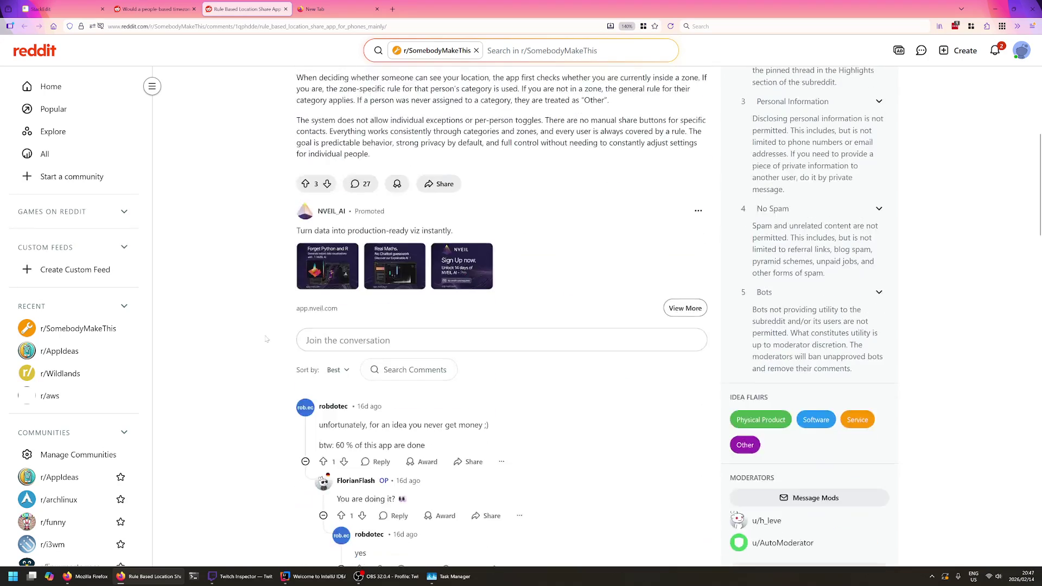
scroll(290, 325, "down", 2)
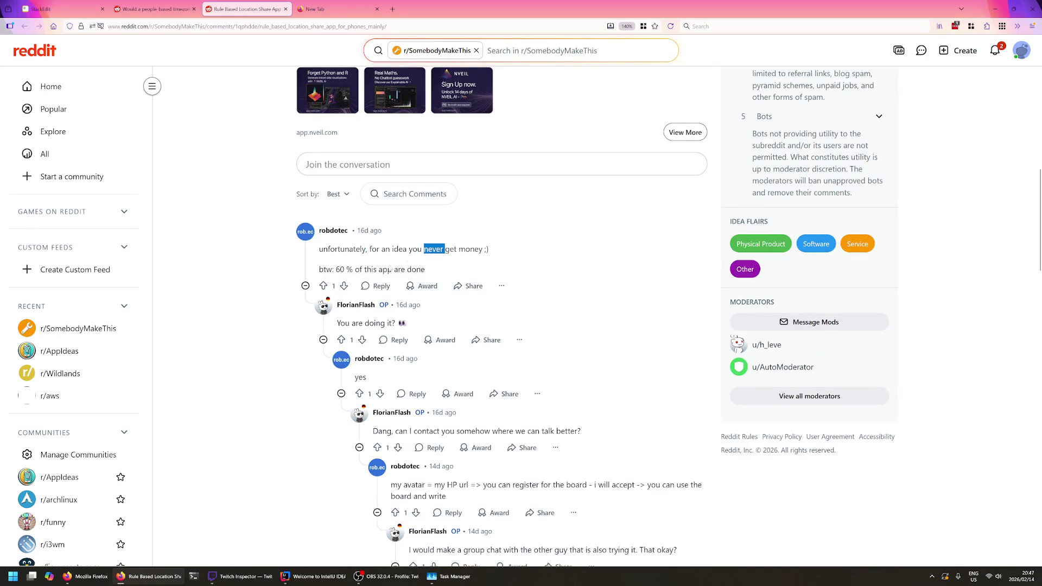
scroll(381, 236, "down", 1)
right_click(330, 172)
left_click(358, 179)
left_click(314, 9)
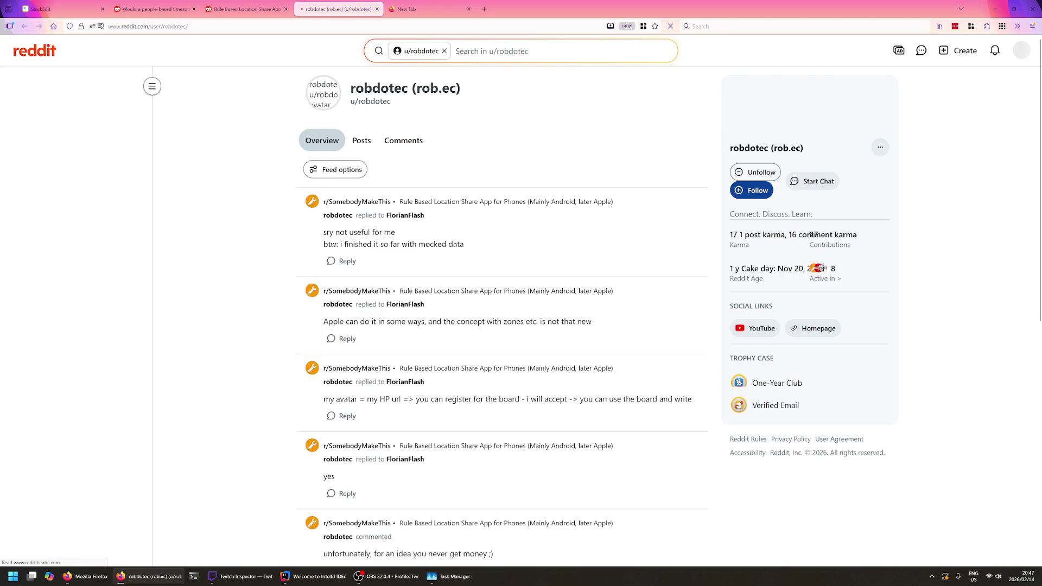
left_click_drag(458, 88, 417, 88)
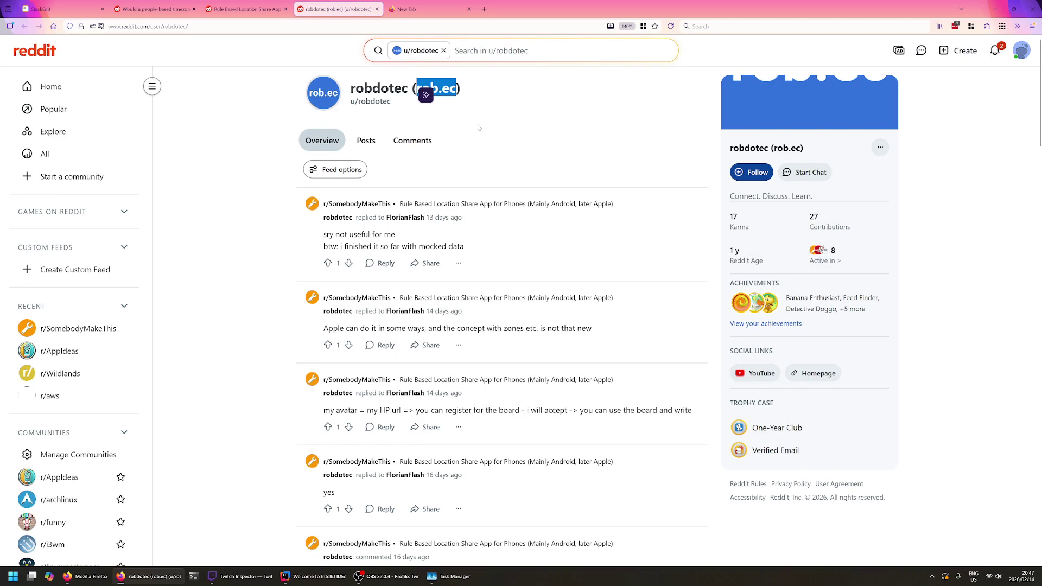
key("ctrl+c")
key("ctrl+t")
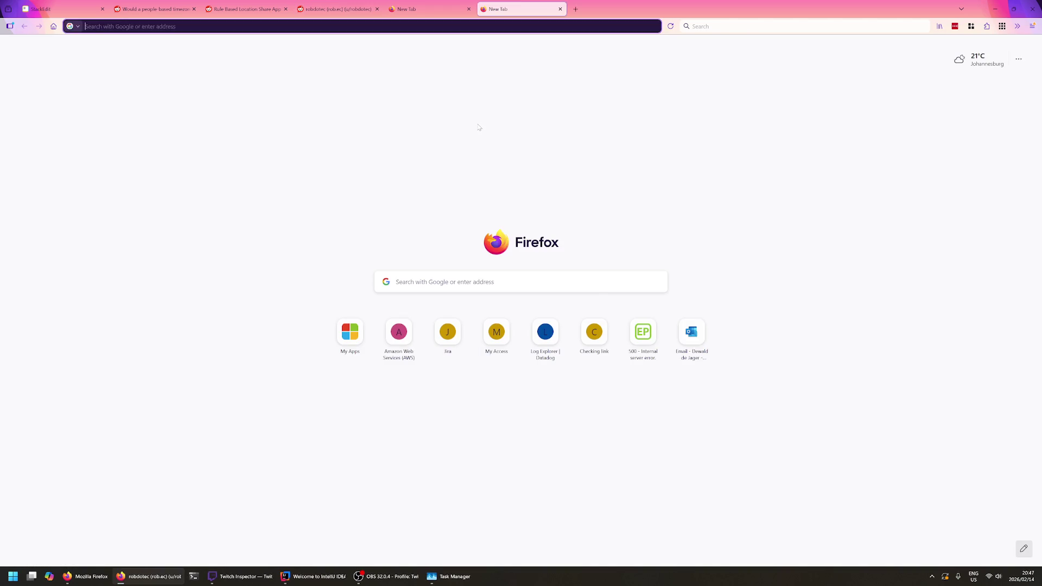
- Load rob.ec, browse the enlarged forum board index, then close it and the profile tab
key("ctrl+v")
key("Return")
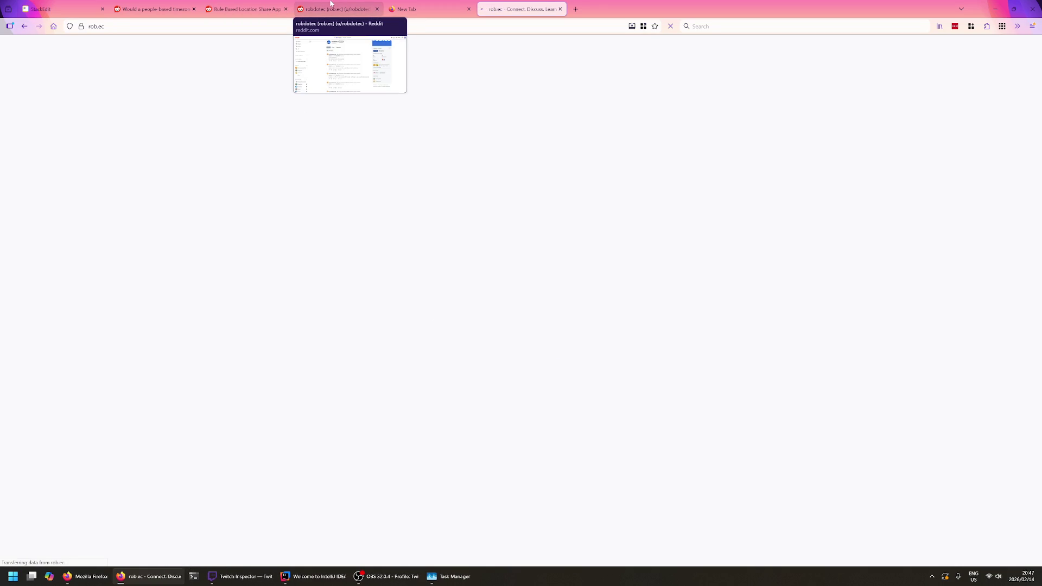
key("ctrl+plus")
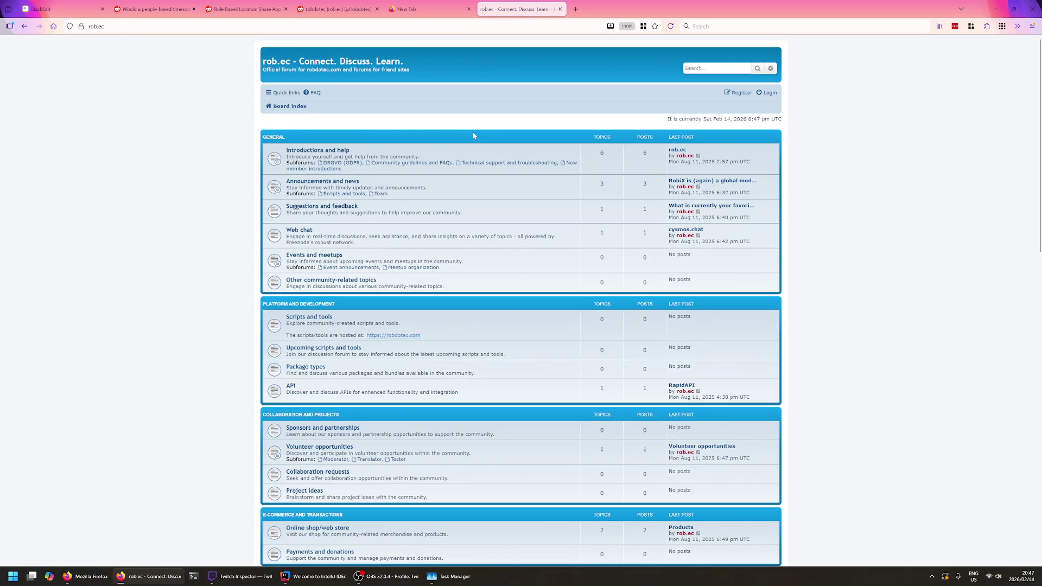
key("ctrl+plus")
key("ctrl+plus")
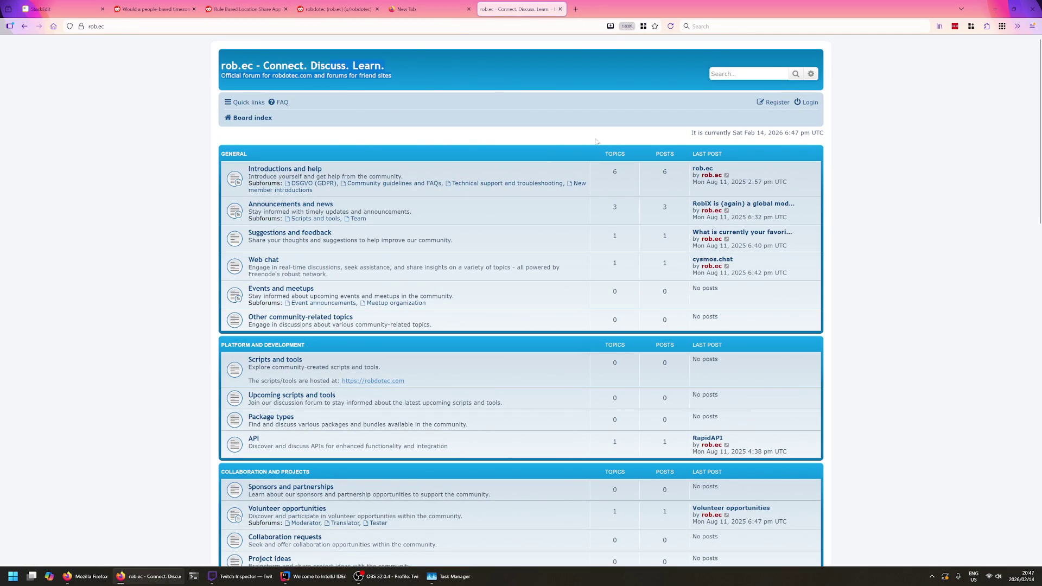
scroll(544, 323, "down", 5)
scroll(544, 323, "down", 5)
scroll(521, 342, "down", 5)
scroll(403, 277, "up", 5)
scroll(403, 277, "up", 5)
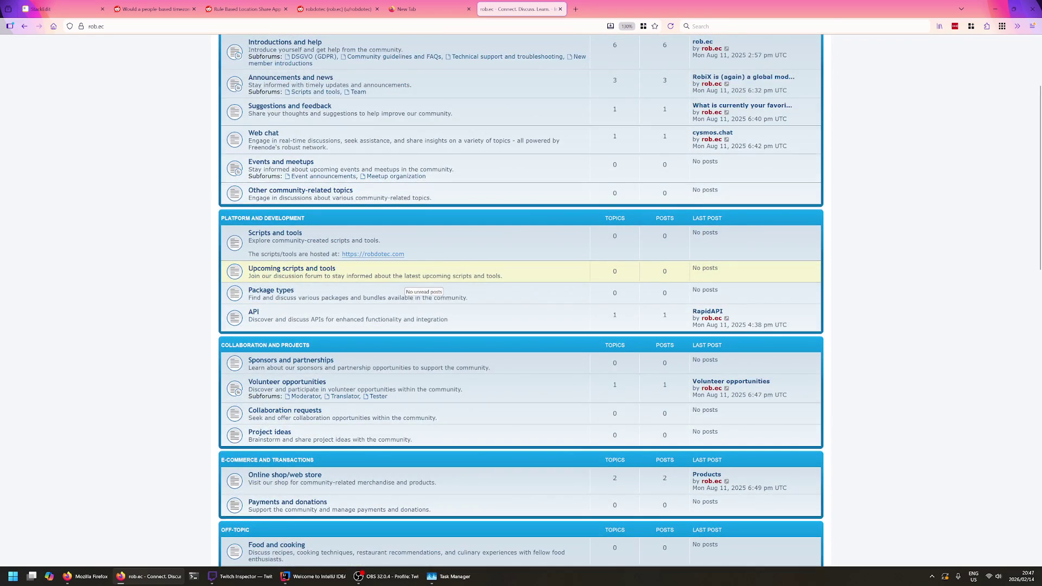
scroll(406, 283, "up", 3)
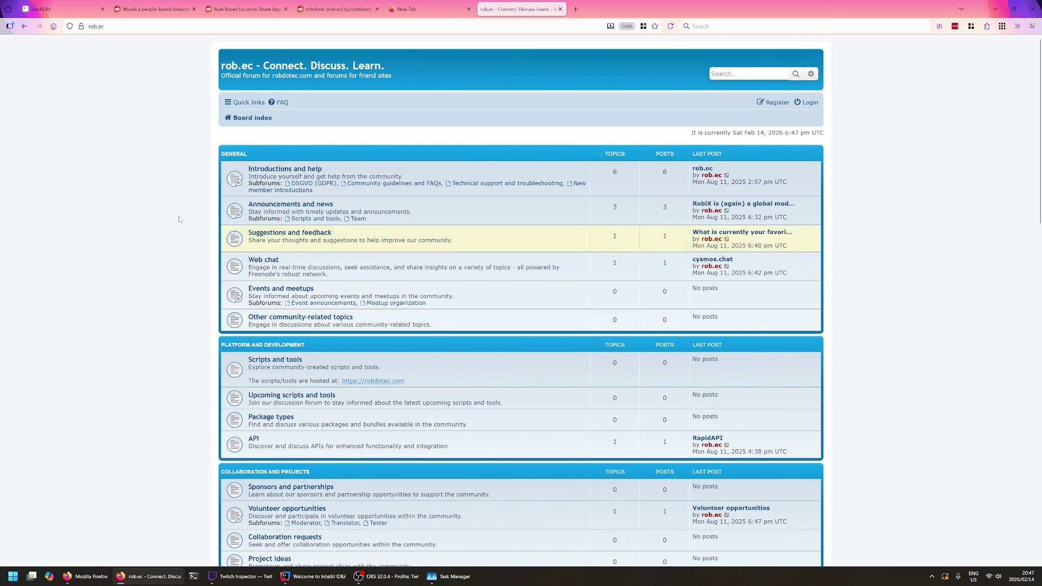
left_click(559, 10)
scroll(367, 163, "down", 2)
left_click(376, 9)
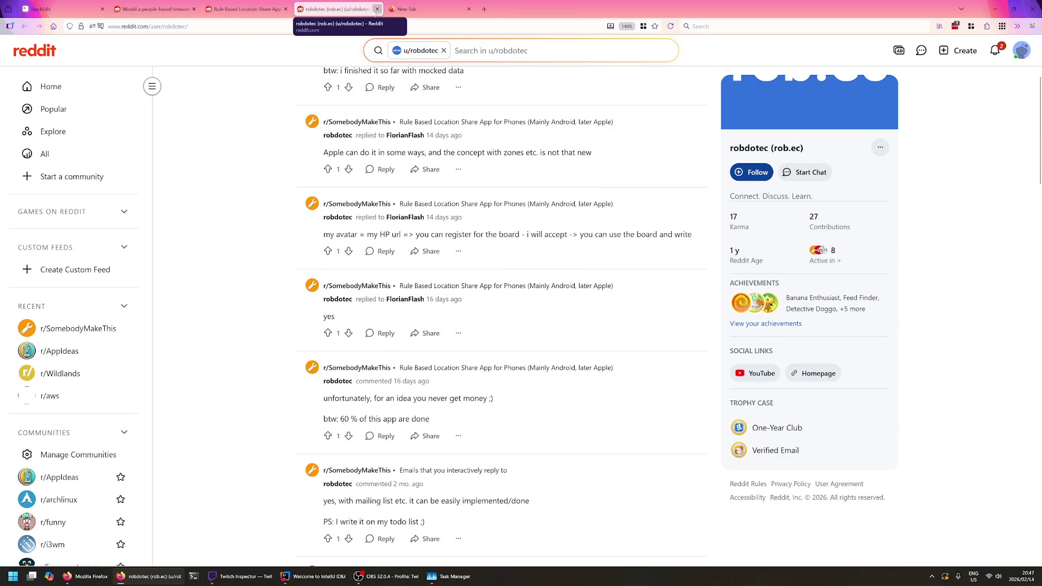
type("book")
- Return to the Rule Based Location Share App thread and read the 'Dang, can I contact you' comments
left_click(261, 9)
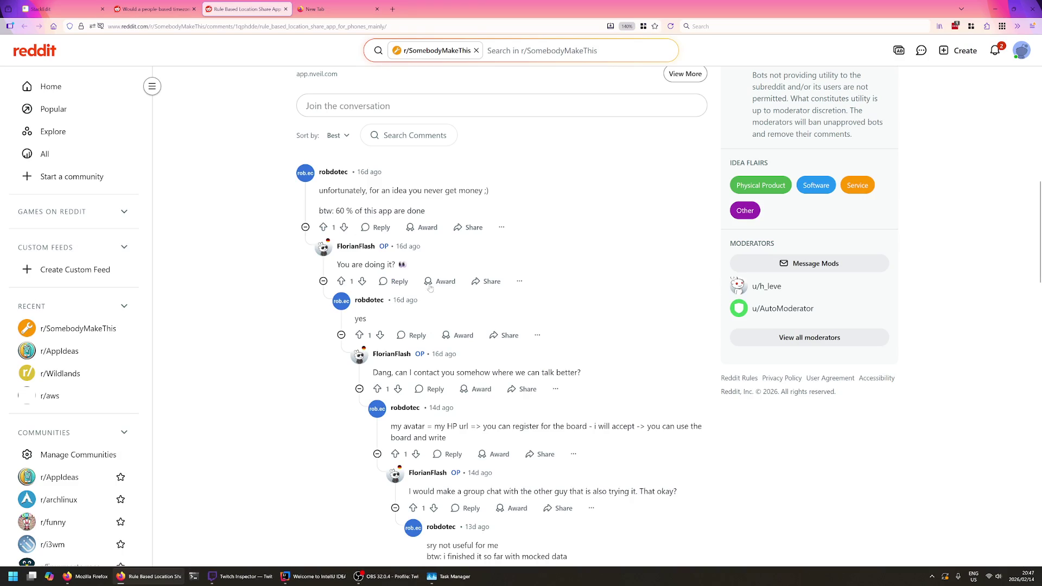
scroll(398, 178, "down", 1)
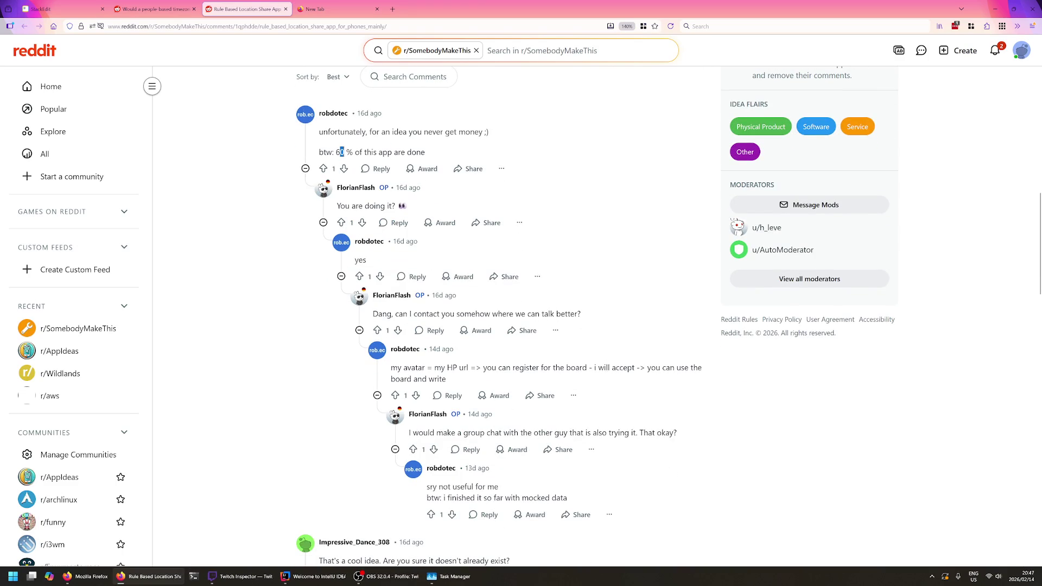
left_click_drag(338, 152, 393, 152)
scroll(392, 154, "up", 5)
scroll(393, 155, "up", 5)
scroll(393, 154, "up", 5)
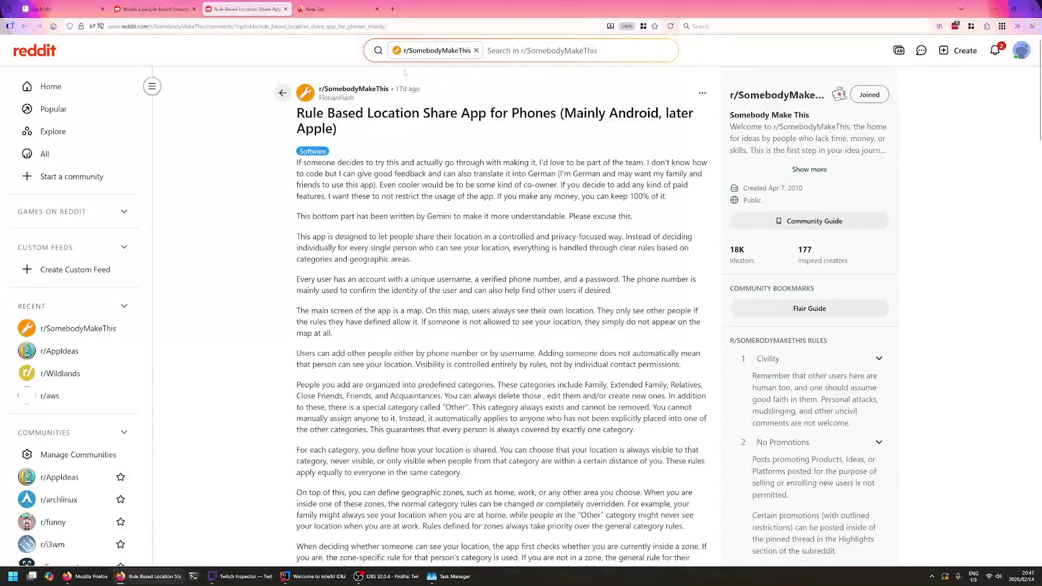
scroll(410, 75, "down", 5)
scroll(411, 74, "down", 10)
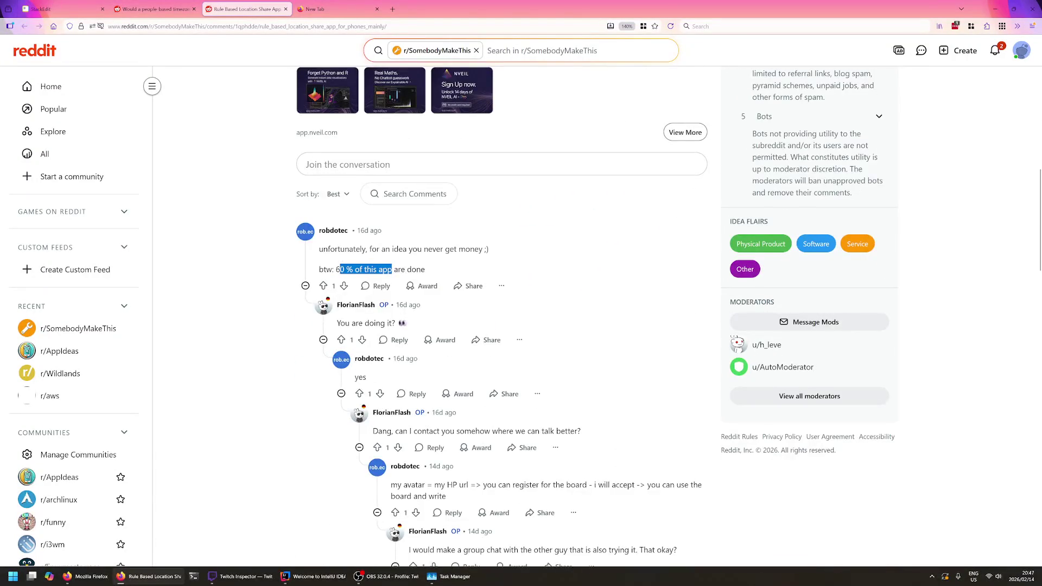
scroll(394, 269, "down", 3)
triple_click(477, 255)
left_click(476, 255)
triple_click(462, 374)
left_click(463, 374)
scroll(462, 302, "down", 3)
left_click_drag(443, 253, 517, 263)
- Read the mocked-data reply and the comment about the idea, word by word
triple_click(537, 263)
left_click(537, 263)
scroll(538, 263, "down", 1)
left_click_drag(320, 268, 505, 268)
left_click(505, 268)
double_click(371, 267)
left_click(372, 267)
double_click(446, 267)
double_click(477, 267)
left_click(477, 268)
left_click_drag(443, 268, 513, 268)
left_click(427, 278)
double_click(420, 267)
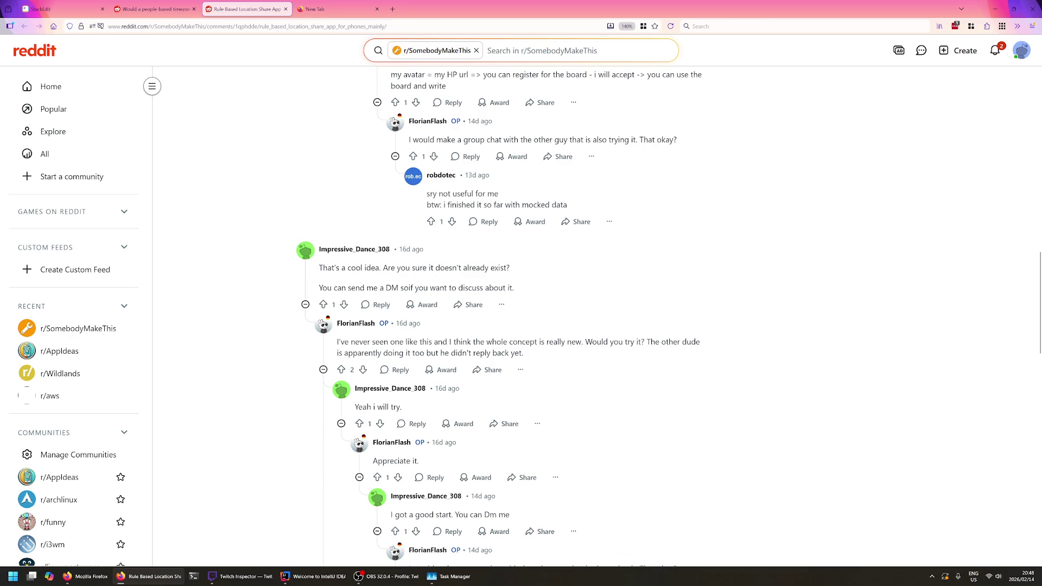
- Read the 'You can send me a DM' line and the reply paragraph beneath it
triple_click(373, 288)
triple_click(440, 287)
left_click(513, 288)
triple_click(513, 287)
left_click(513, 287)
scroll(529, 269, "down", 1)
double_click(598, 282)
double_click(644, 283)
double_click(482, 294)
triple_click(483, 295)
left_click(482, 294)
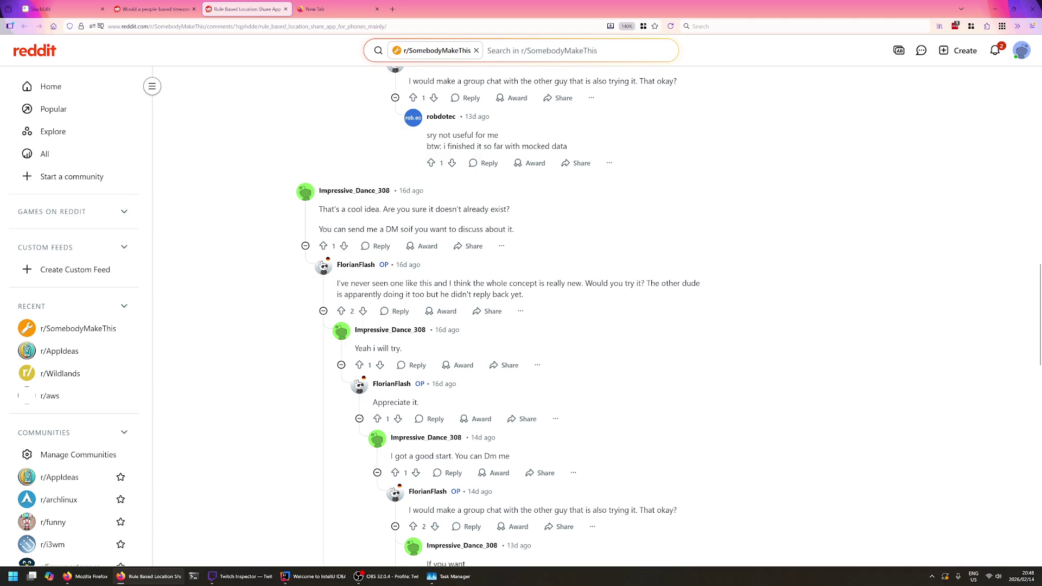
scroll(524, 285, "down", 3)
scroll(524, 285, "down", 3)
scroll(322, 330, "down", 1)
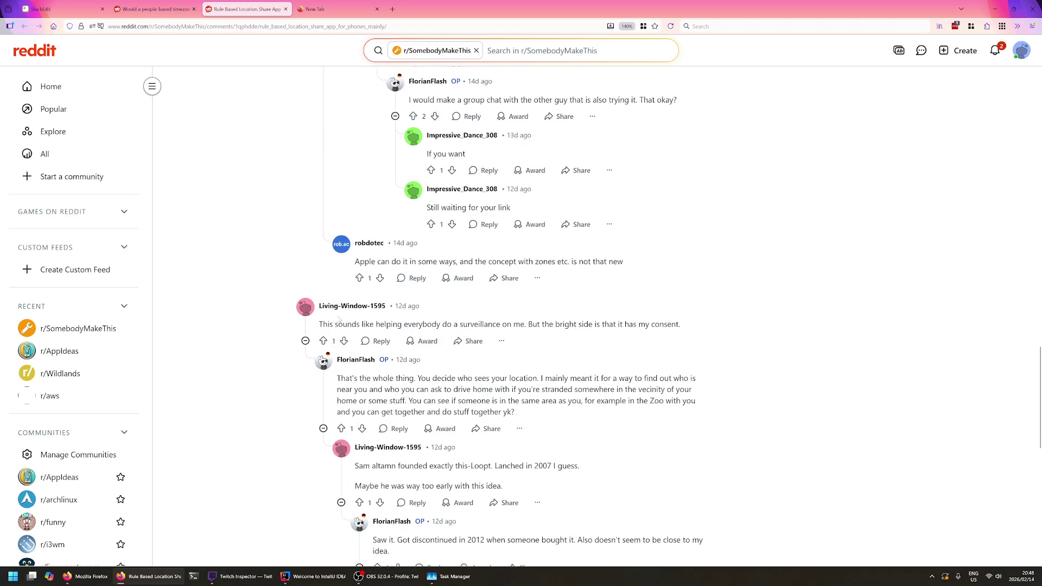
- Read the surveillance and consent comments and the 'I mainly meant' reply down to the Loopt mention
triple_click(323, 325)
double_click(567, 325)
double_click(610, 324)
double_click(665, 324)
triple_click(610, 323)
double_click(609, 324)
left_click(610, 324)
scroll(610, 324, "down", 1)
left_click_drag(452, 320, 617, 331)
left_click(617, 331)
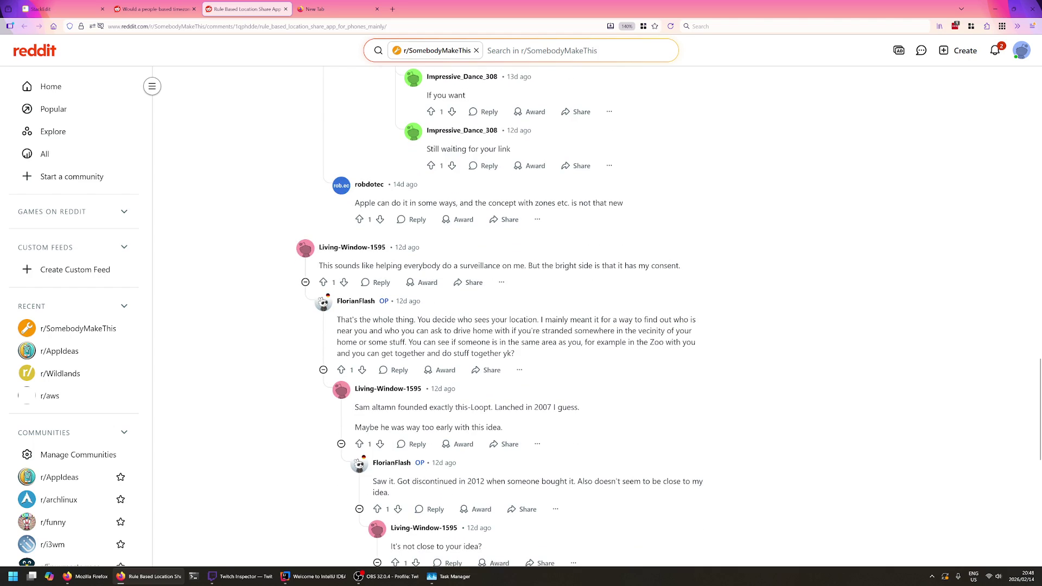
mouse_move(539, 319)
left_mouse_down()
mouse_move(707, 330)
mouse_move(708, 352)
left_mouse_up()
left_click(707, 353)
scroll(521, 325, "down", 3)
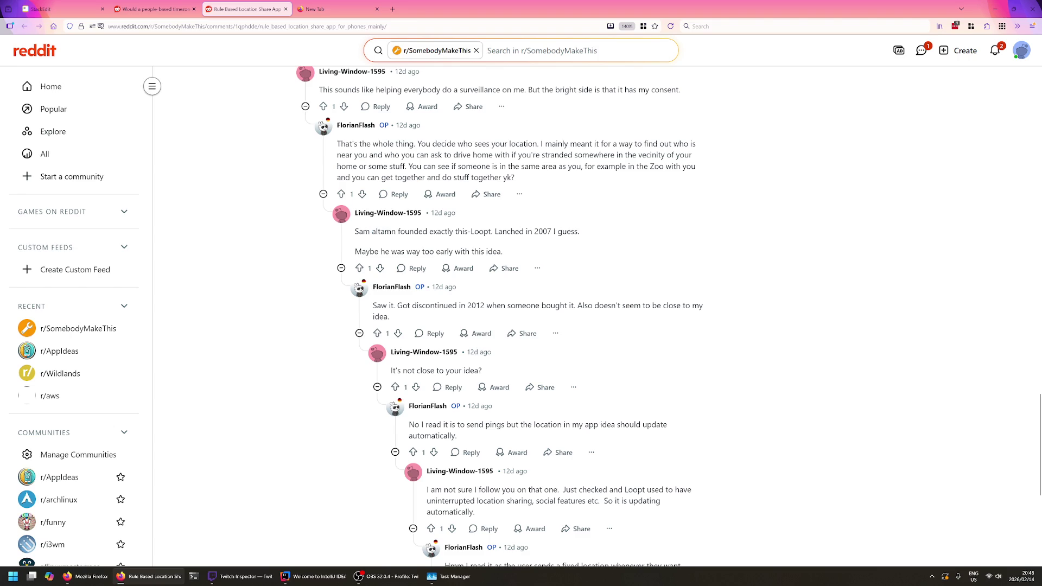
double_click(479, 231)
- Add a '## Similar Projects' heading with a numbered list of Loopt and Find My Friends
key("ctrl+1")
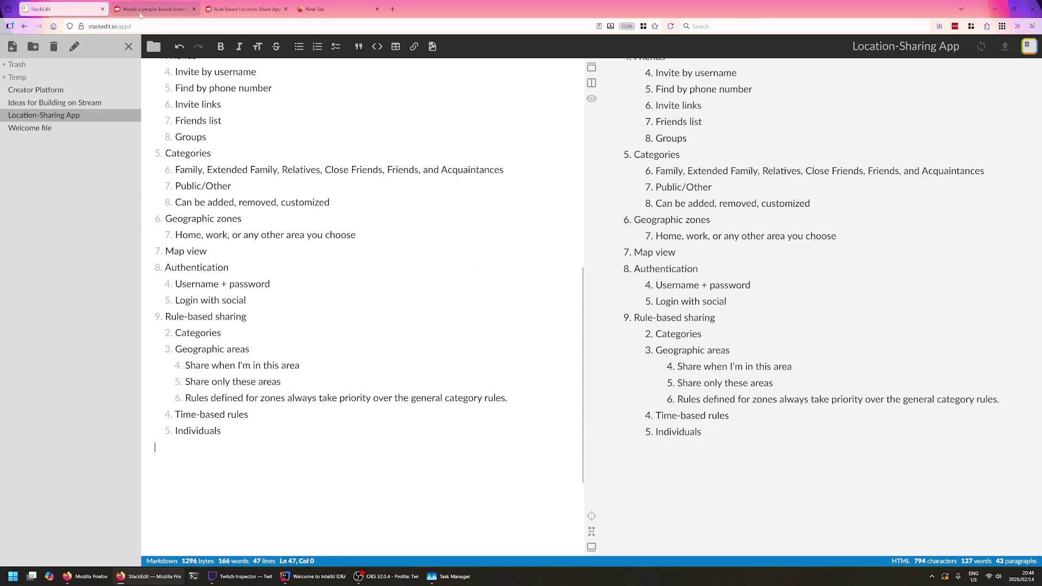
scroll(362, 310, "up", 5)
scroll(362, 310, "down", 8)
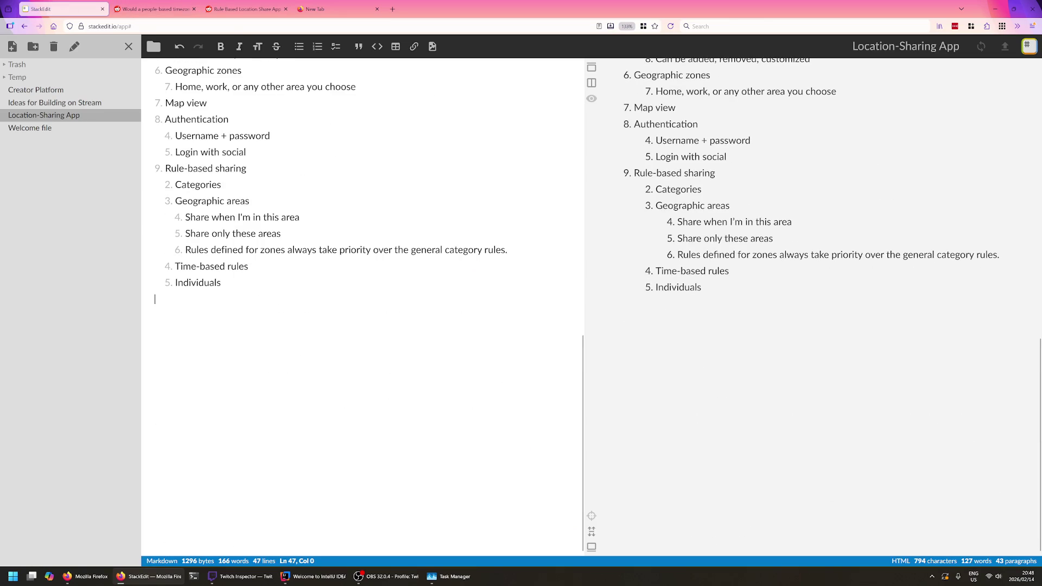
type("# COm")
key("BackSpace")
key("BackSpace")
key("BackSpace")
type("Similar Projects")
key("Home")
type("#")
key("End")
key("Return")
type("1. Loopt")
key("Return")
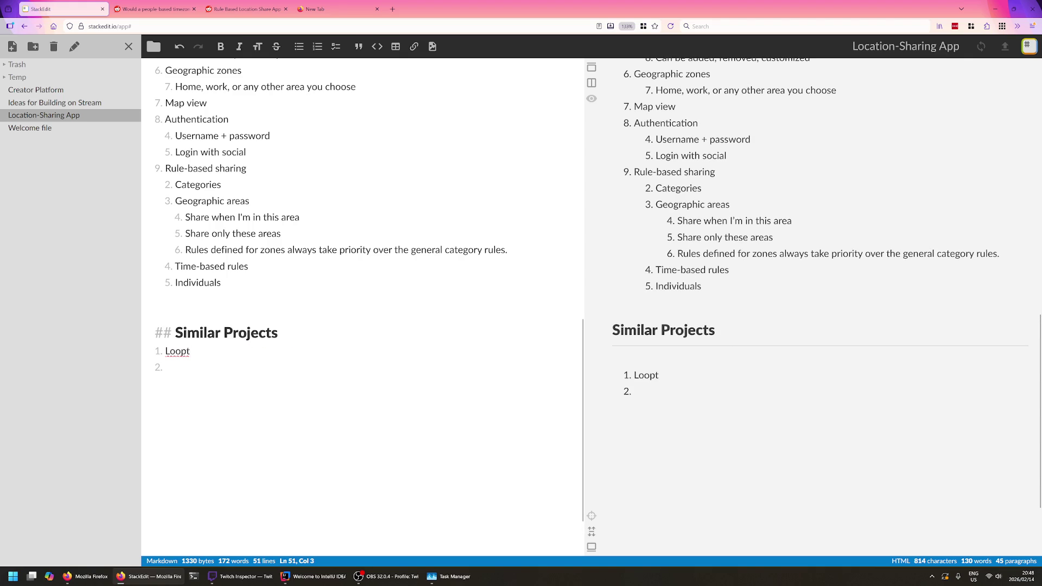
type("Find My Friends")
key("Return")
key("Return")
key("Return")
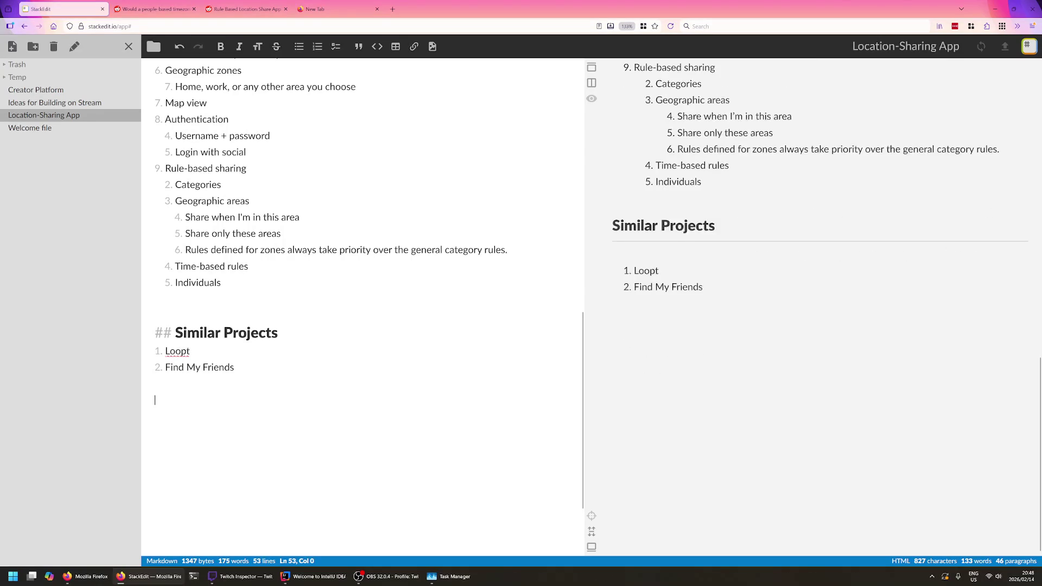
scroll(362, 309, "up", 3)
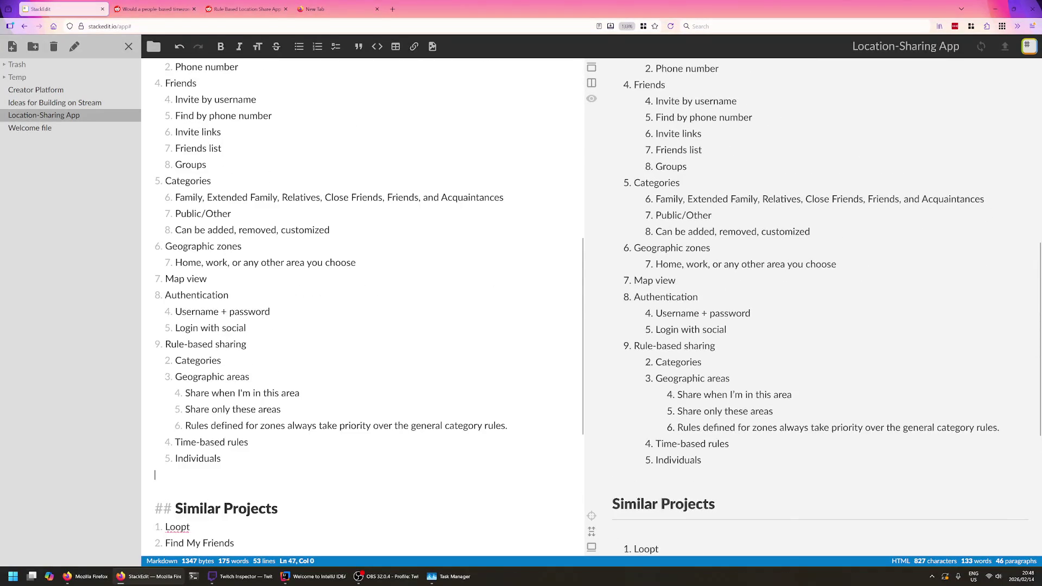
- Review the outline's title and privacy-centered description lines
key("Down")
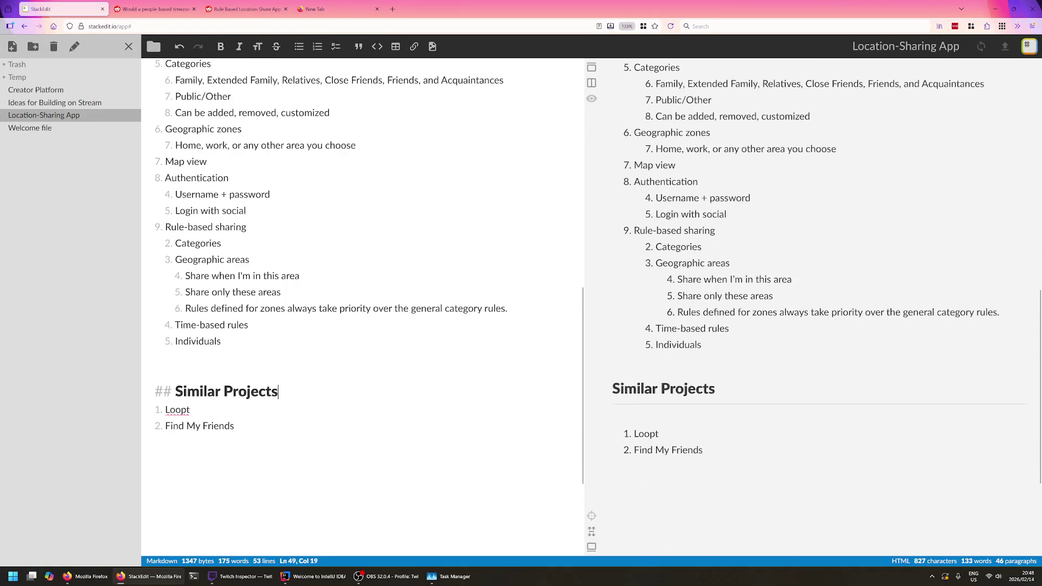
scroll(362, 310, "up", 8)
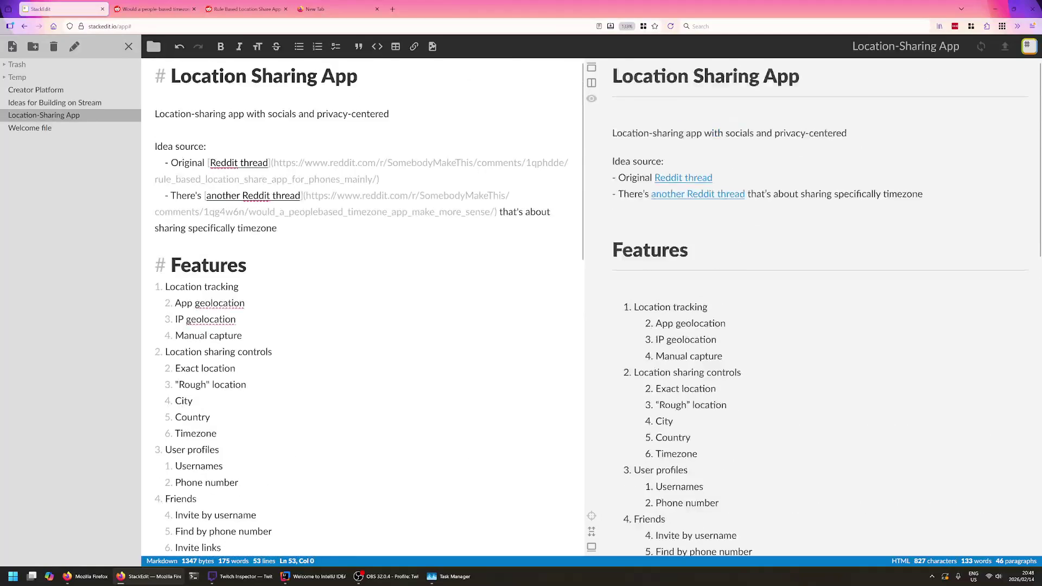
left_click(204, 130)
left_click(352, 115)
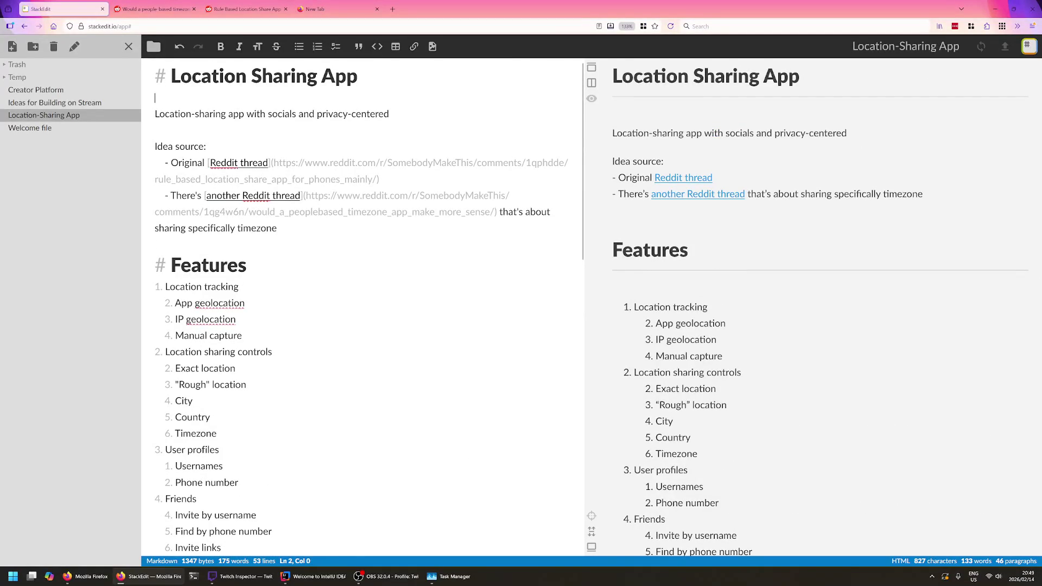
key("Up")
key("Up")
key("Down")
key("Down")
key("Down")
key("Down")
key("End")
key("Up")
key("Up")
key("shift+Home")
key("Down")
key("Down")
key("End")
- Return to the Reddit thread and read the long reply about the idea
left_click(245, 9)
scroll(407, 326, "down", 3)
scroll(488, 334, "down", 2)
triple_click(534, 336)
double_click(581, 327)
left_click_drag(488, 337, 573, 334)
left_click(573, 334)
scroll(612, 303, "down", 1)
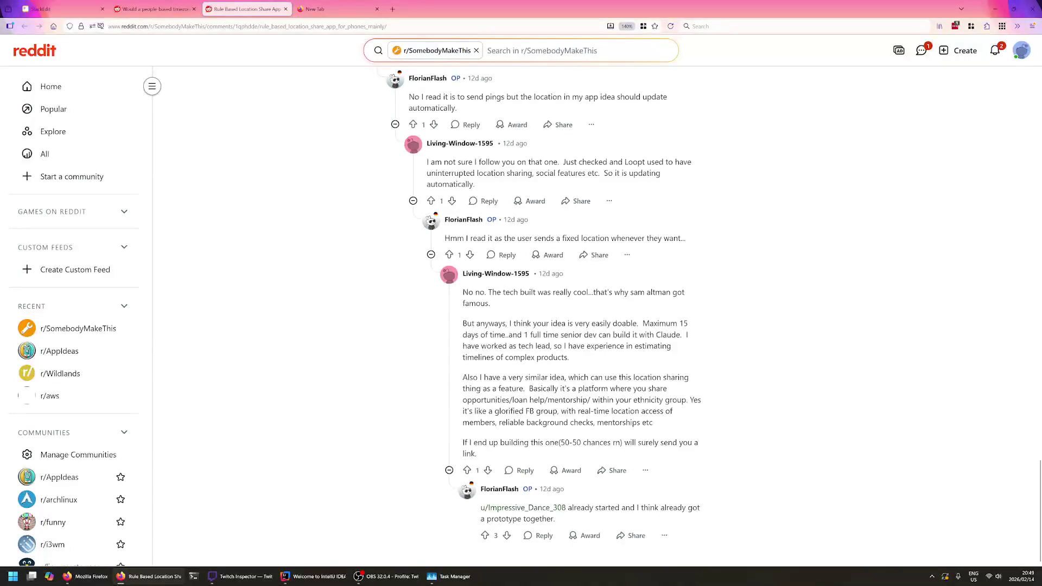
double_click(541, 324)
left_click(541, 323)
left_click_drag(690, 323, 556, 518)
left_click(699, 338)
scroll(574, 501, "up", 1)
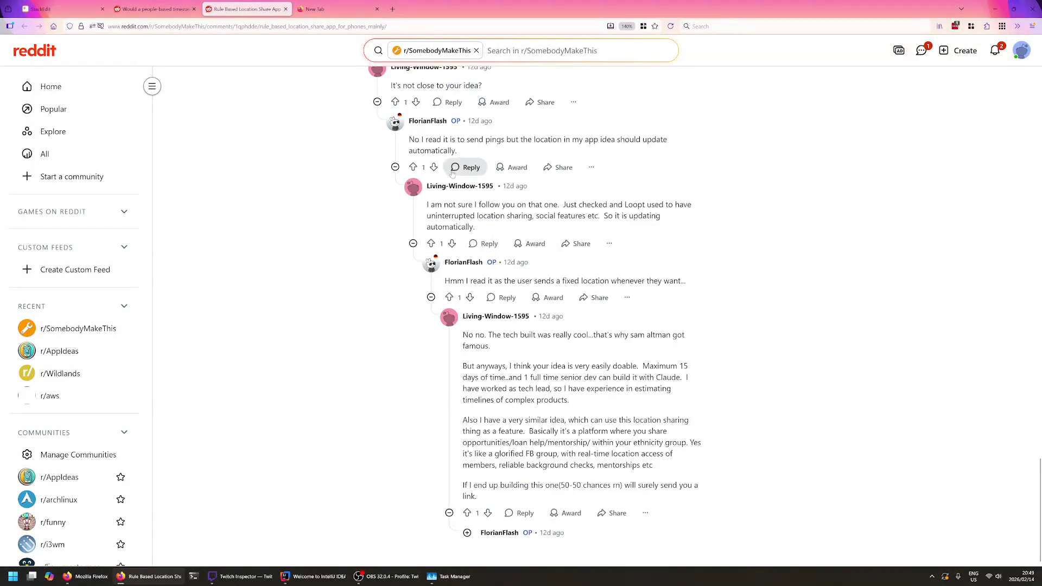
left_click(49, 9)
scroll(362, 310, "down", 3)
scroll(362, 310, "down", 1)
scroll(363, 310, "down", 5)
scroll(362, 309, "up", 5)
scroll(362, 309, "up", 3)
scroll(362, 309, "down", 4)
scroll(362, 309, "down", 4)
left_click(140, 8)
left_click(240, 8)
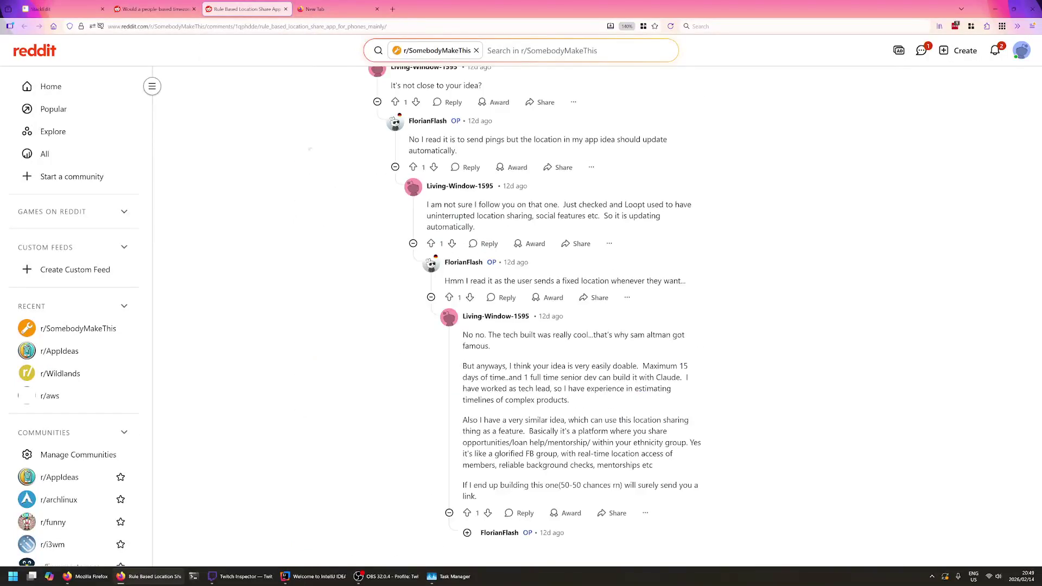
left_click_drag(460, 334, 495, 366)
left_click(495, 365)
double_click(543, 430)
double_click(604, 443)
left_click(604, 442)
double_click(639, 430)
left_click(640, 430)
double_click(675, 419)
double_click(511, 430)
double_click(544, 431)
left_click(544, 431)
double_click(486, 442)
double_click(523, 443)
double_click(568, 441)
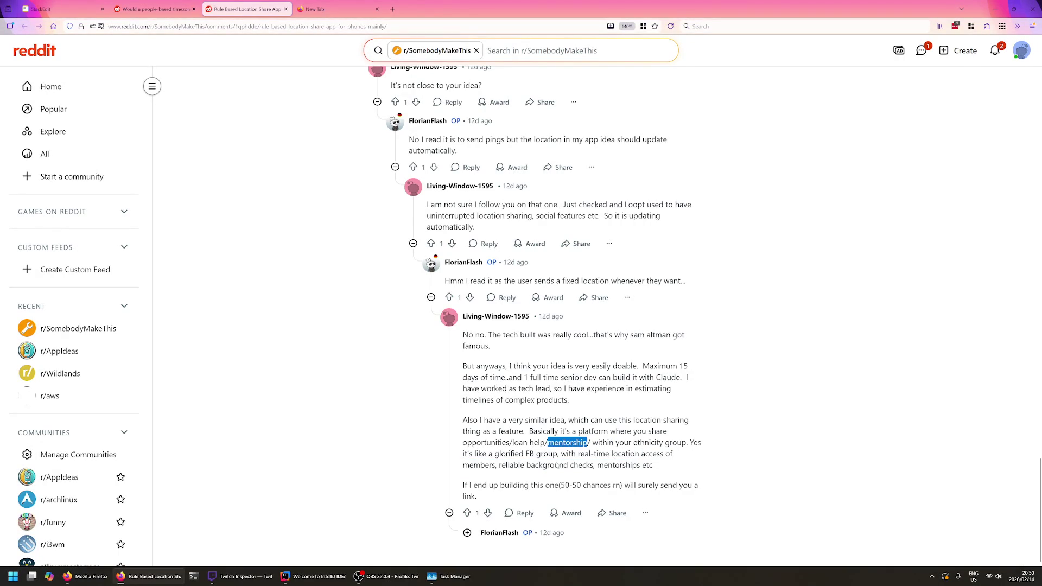
double_click(582, 464)
double_click(620, 465)
scroll(581, 521, "down", 1)
double_click(581, 507)
left_click(581, 507)
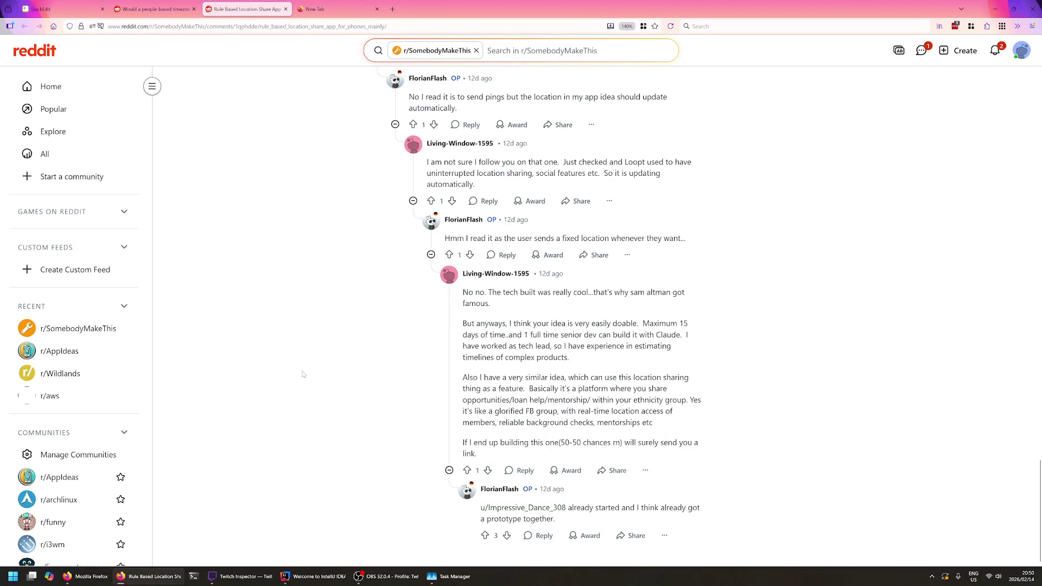
scroll(271, 351, "up", 4)
scroll(236, 344, "up", 2)
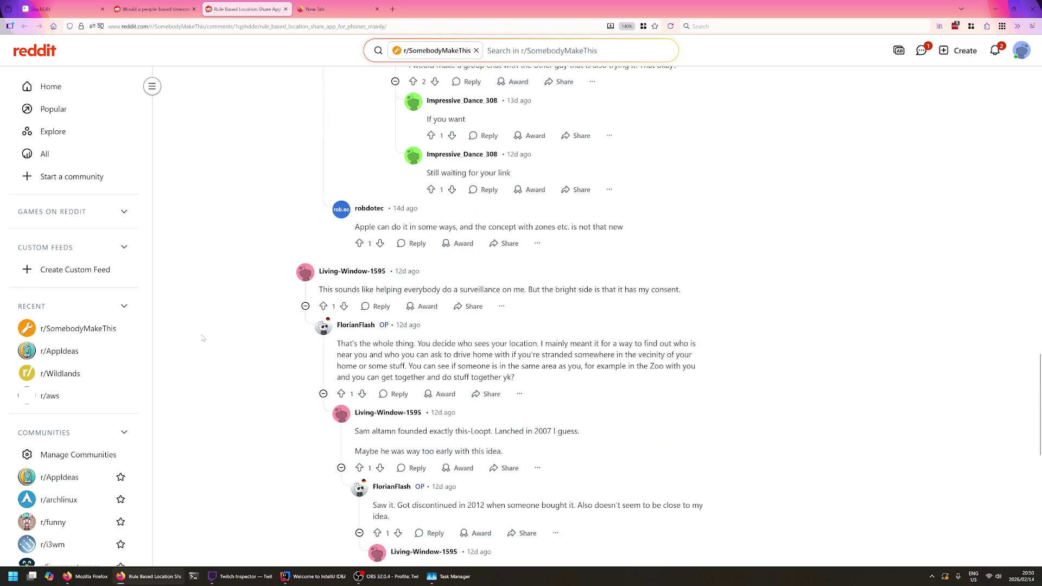
scroll(201, 337, "up", 5)
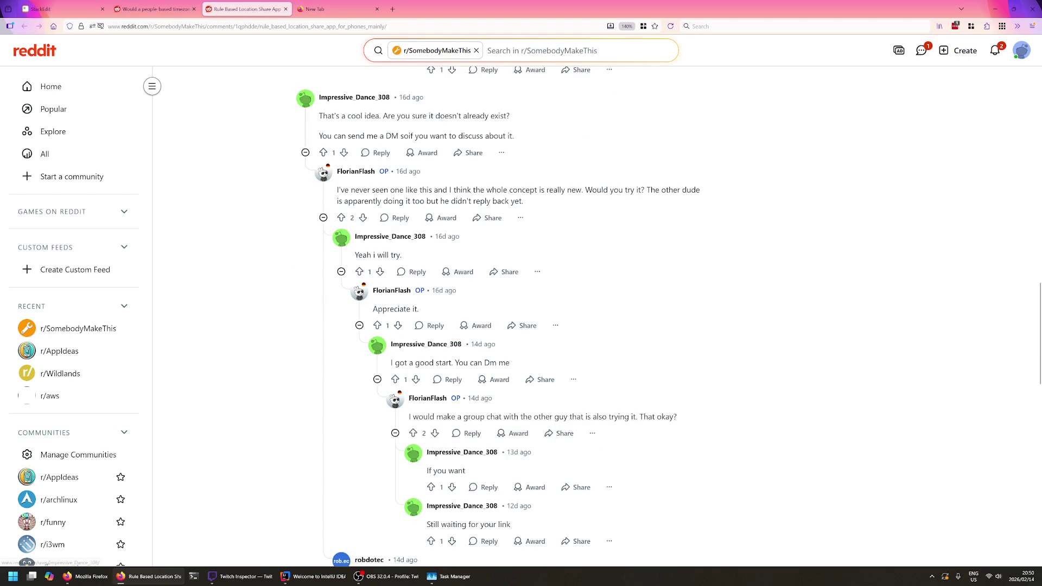
double_click(446, 115)
left_click(423, 136)
double_click(426, 189)
left_click(426, 190)
scroll(427, 190, "down", 2)
double_click(504, 349)
left_click(484, 332)
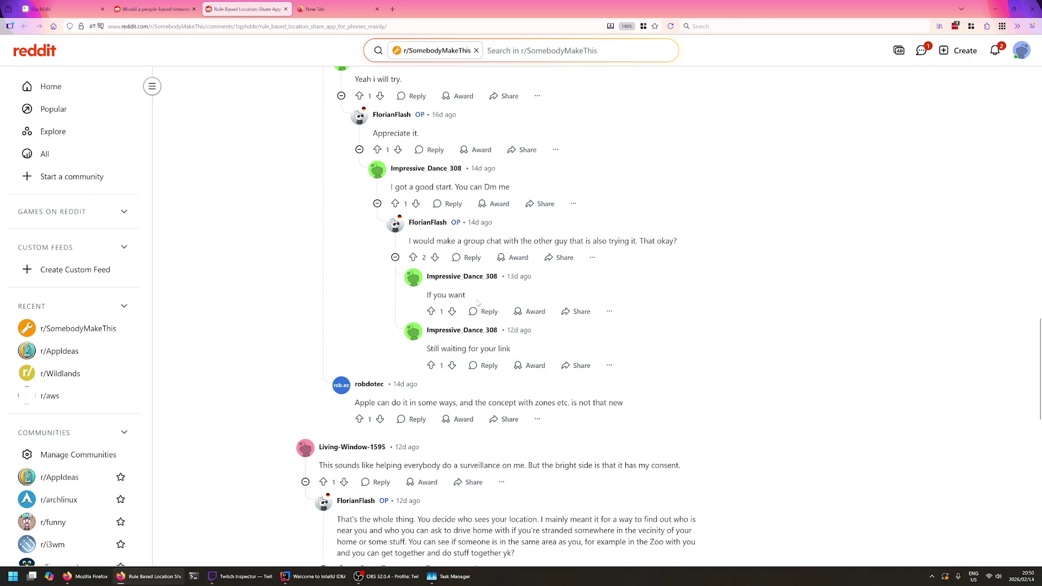
scroll(285, 417, "down", 5)
scroll(285, 417, "down", 3)
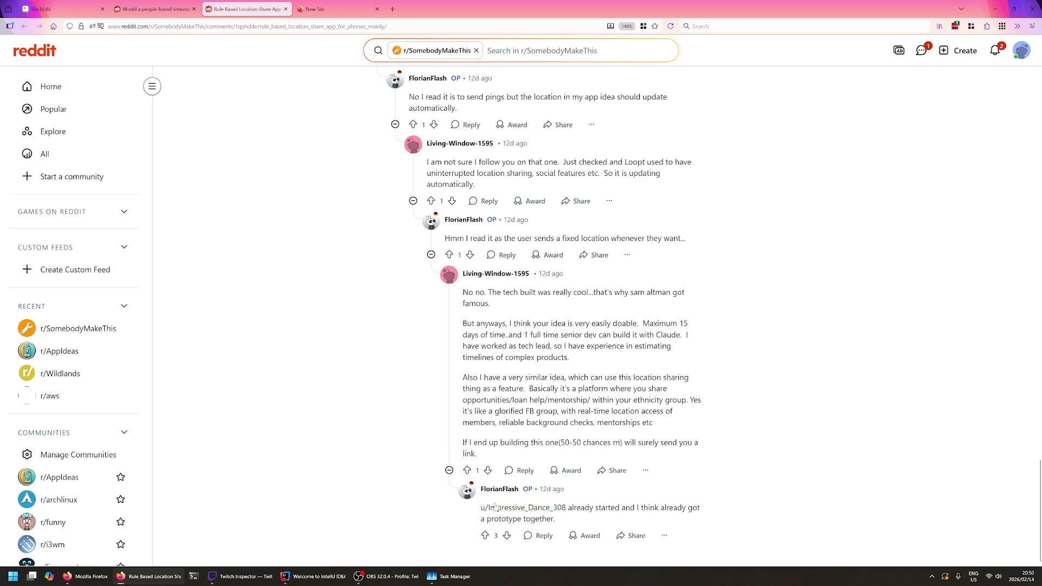
scroll(269, 388, "up", 5)
scroll(268, 388, "up", 10)
scroll(268, 389, "up", 5)
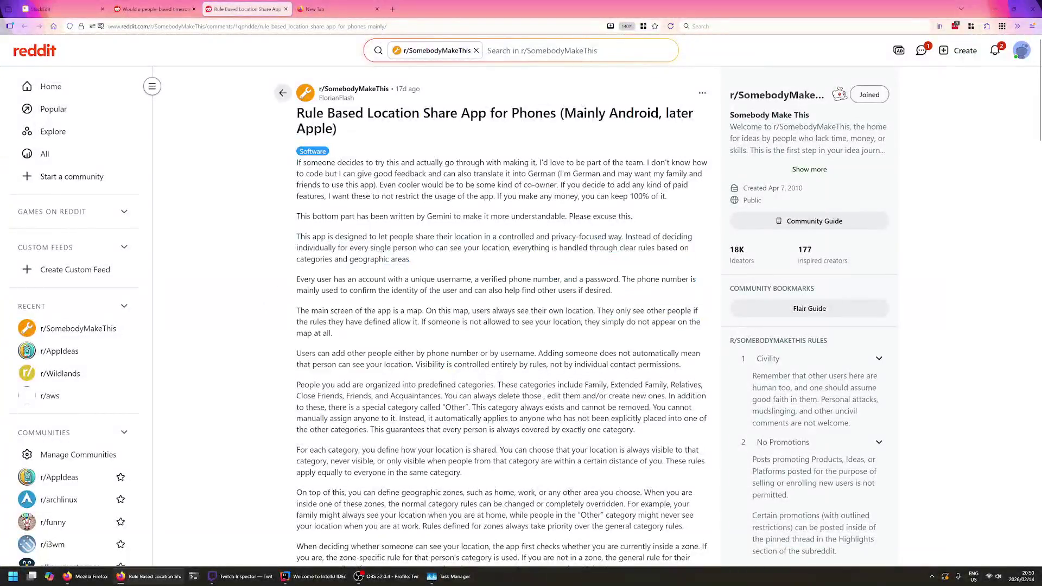
- Add a '## Design Decisions' heading below the Similar Projects list, fixing the 'Descisions' typo
key("ctrl+shift+Tab")
key("ctrl+shift+Tab")
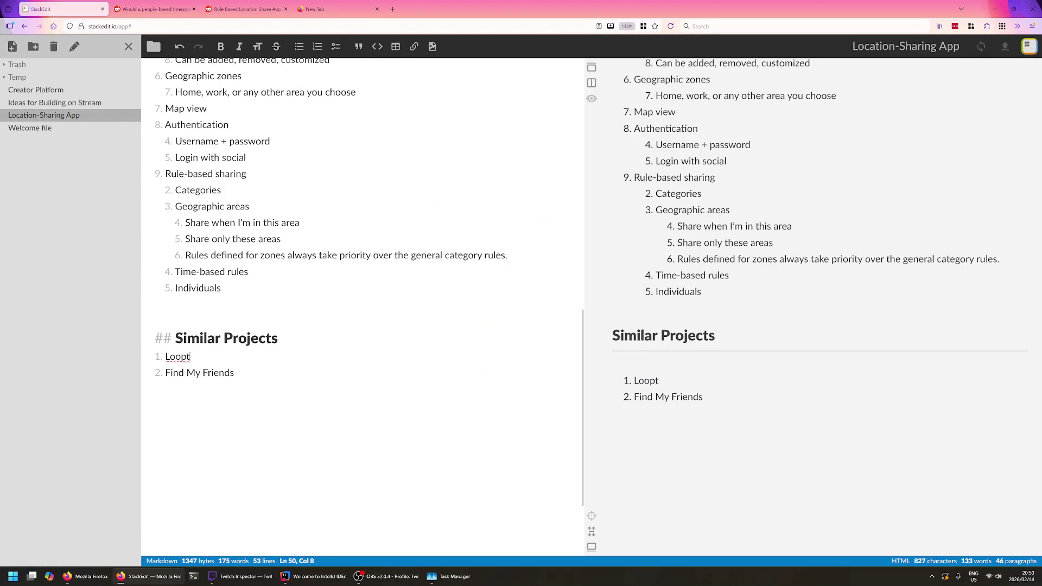
key("Down")
key("Down")
key("ctrl+shift+End")
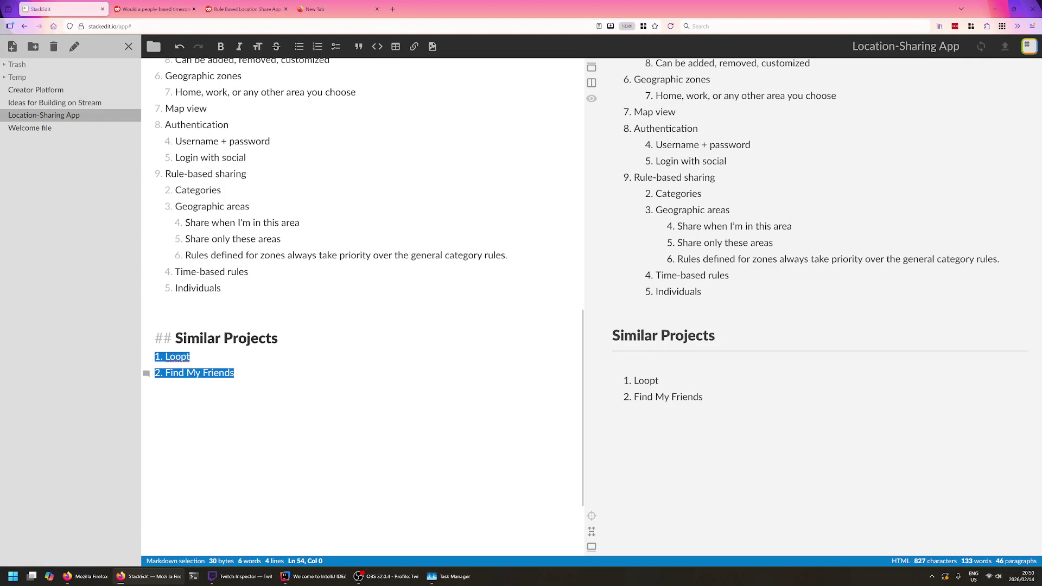
key("Down")
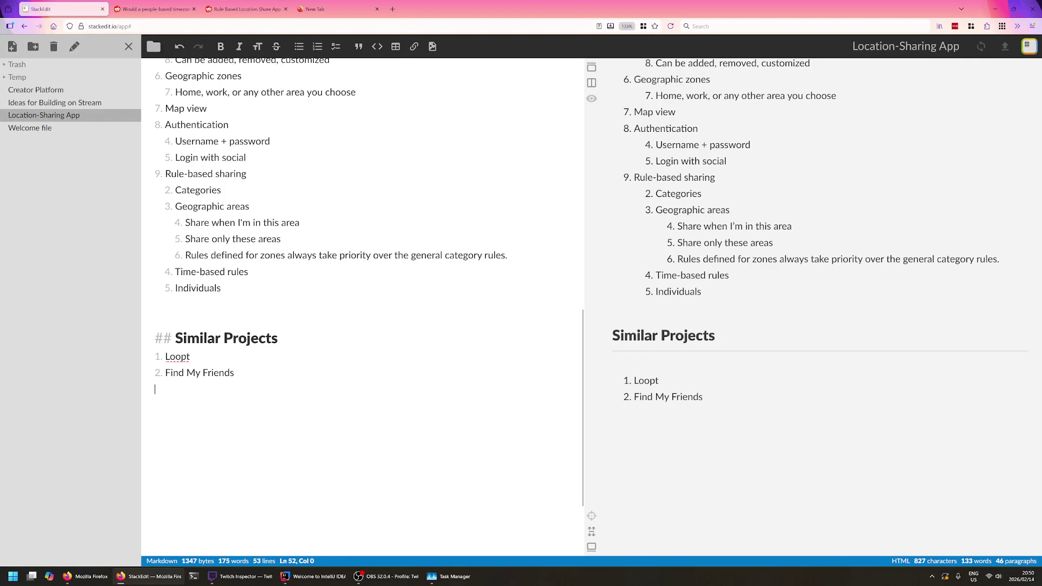
key("Up")
key("Up")
scroll(363, 310, "up", 5)
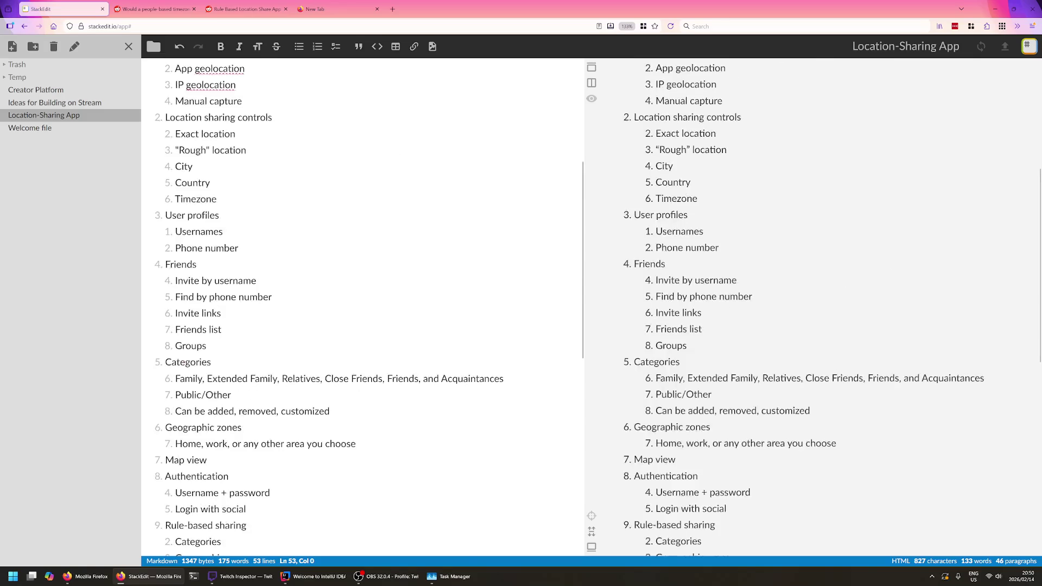
scroll(362, 309, "up", 3)
scroll(362, 309, "down", 6)
scroll(363, 309, "down", 3)
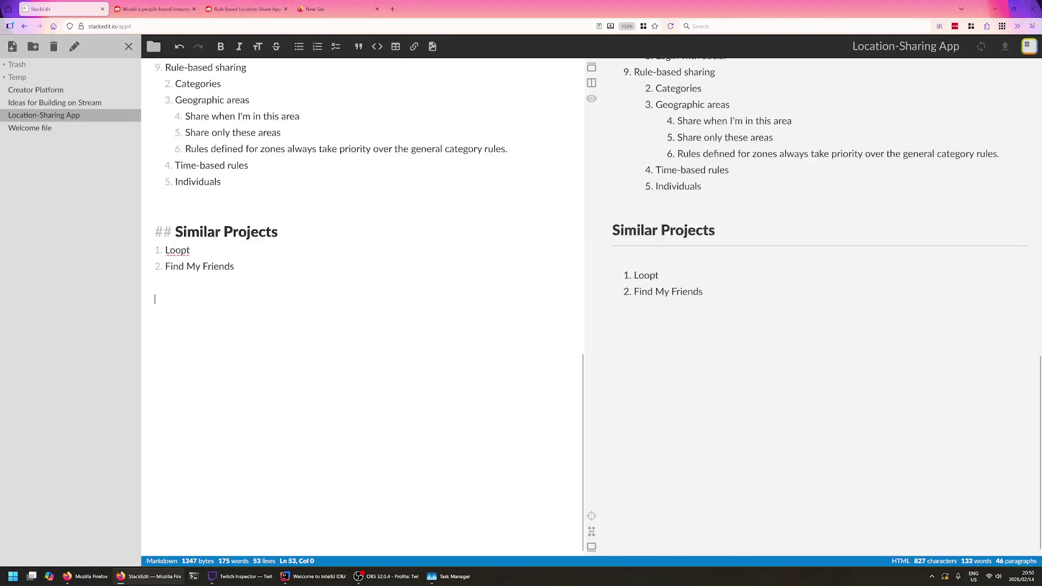
type("# ")
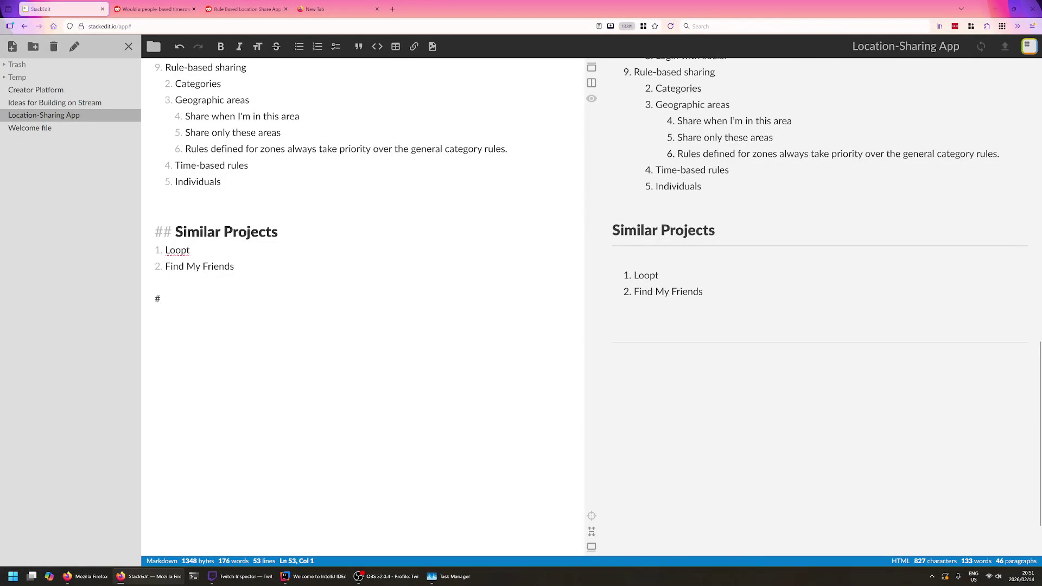
type("Design Descisions")
key("Home")
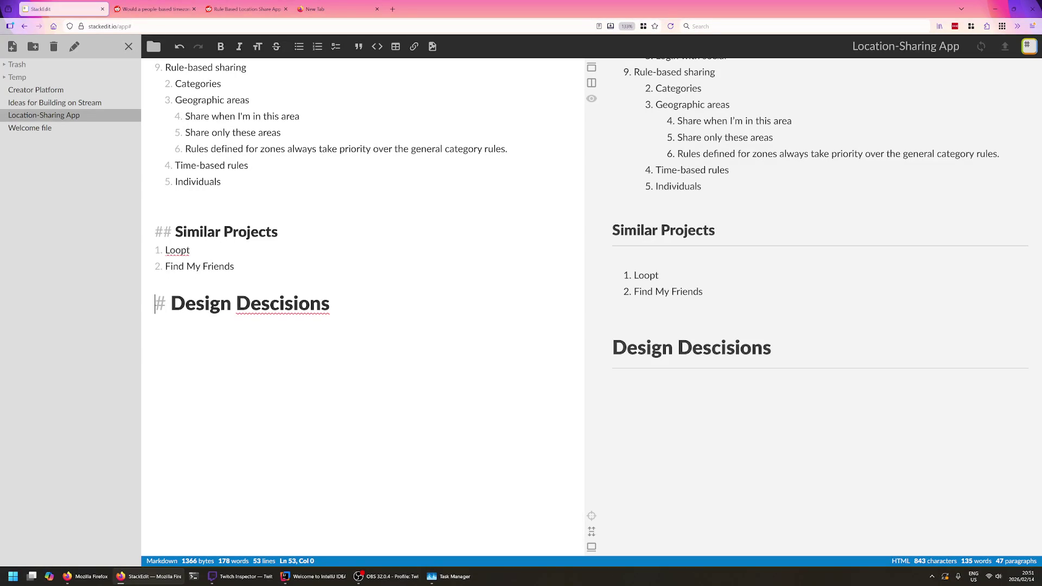
type("#")
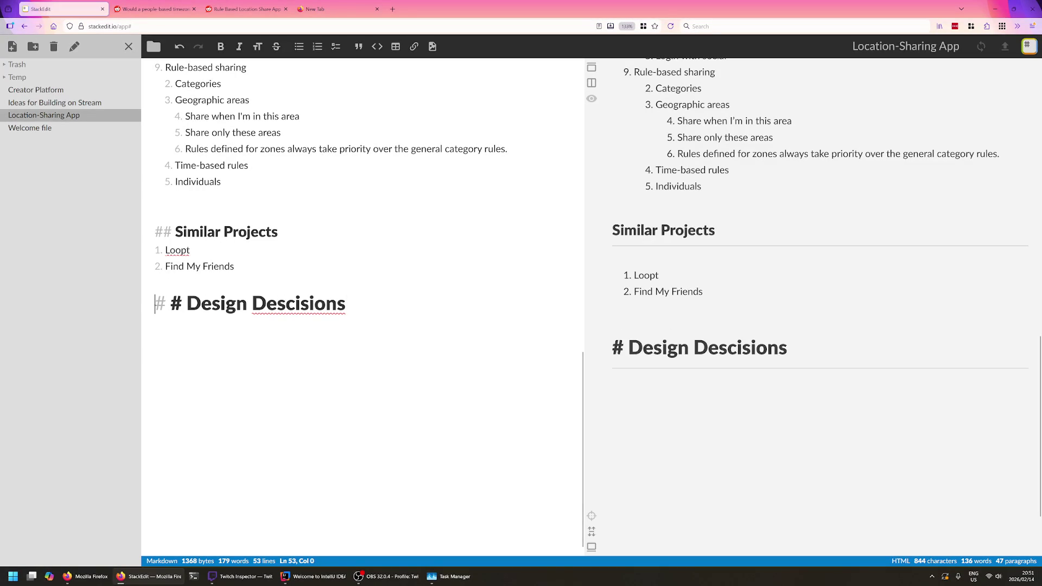
key("Delete")
key("Delete")
type("#")
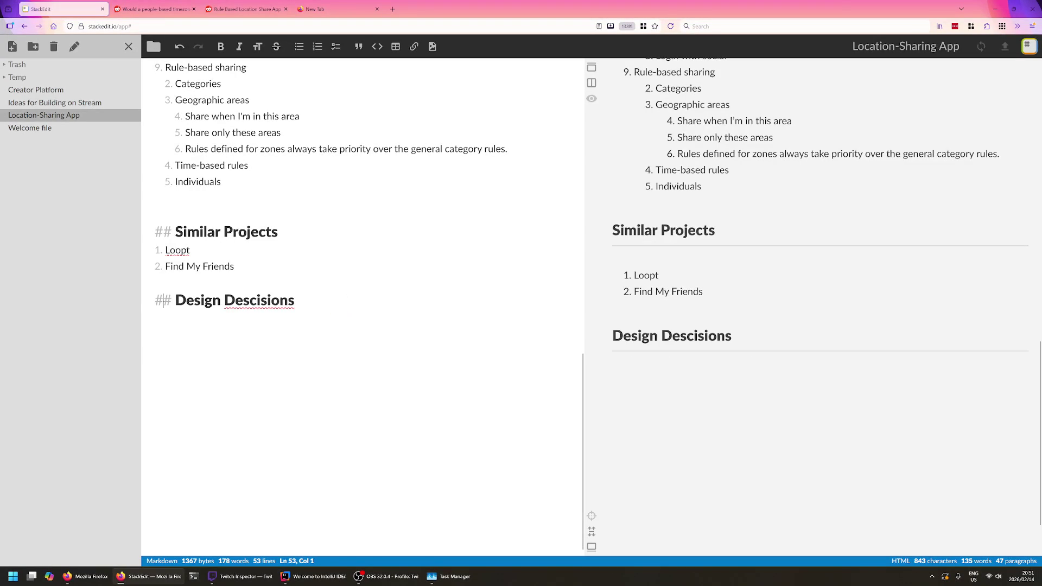
key("End")
key("Left")
key("Delete")
type("c")
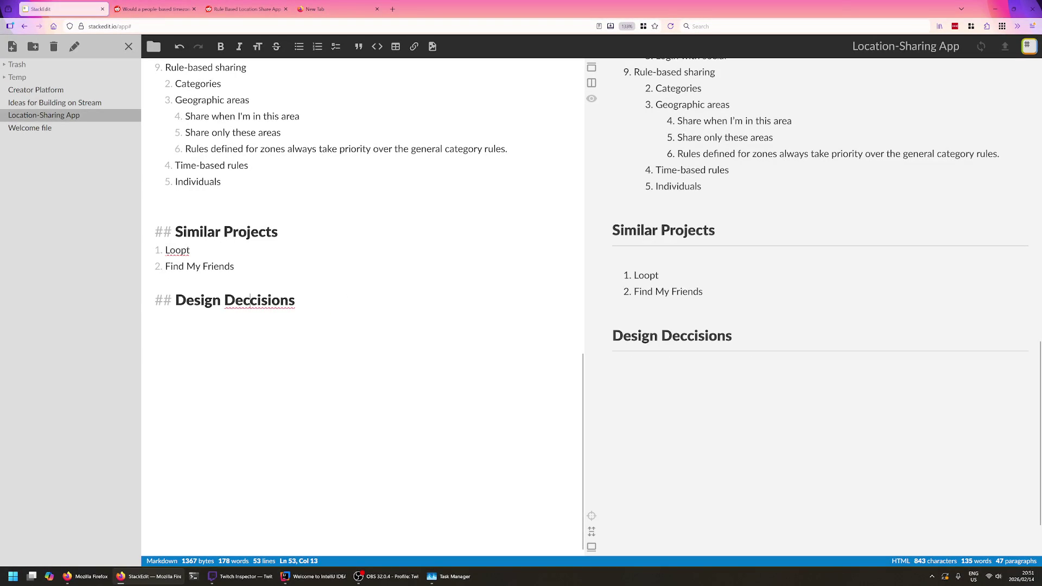
key("Delete")
key("End")
key("Return")
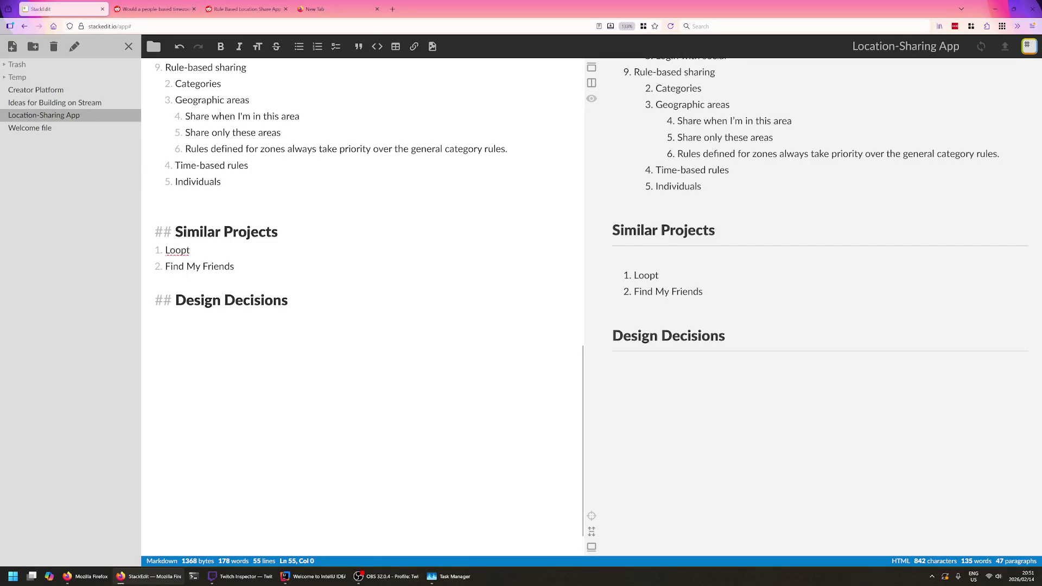
- Search 'system design primer github' in a new browser tab
key("ctrl+4")
type("system desn")
key("BackSpace")
type("ign primer")
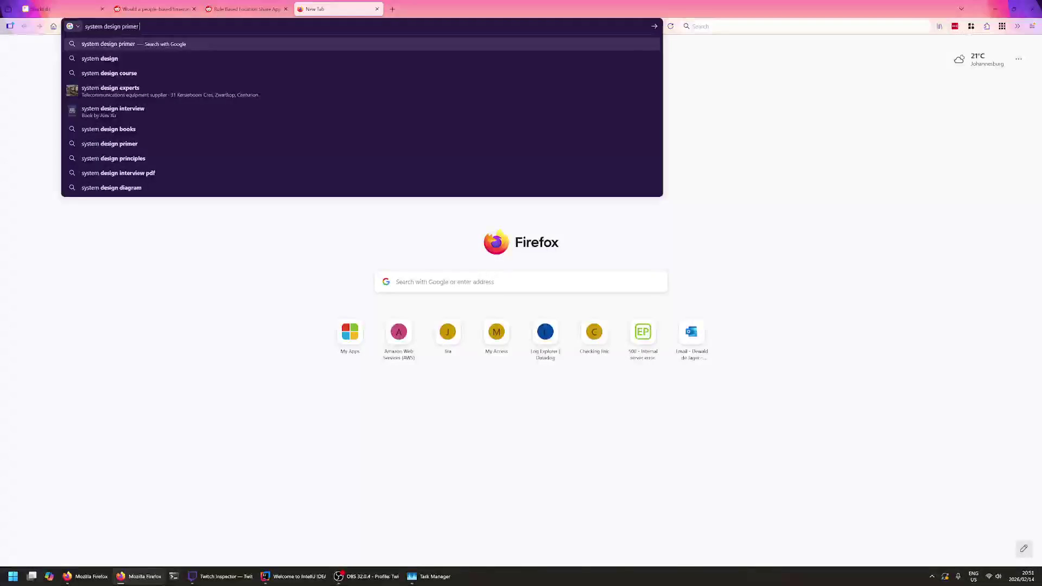
type(" github")
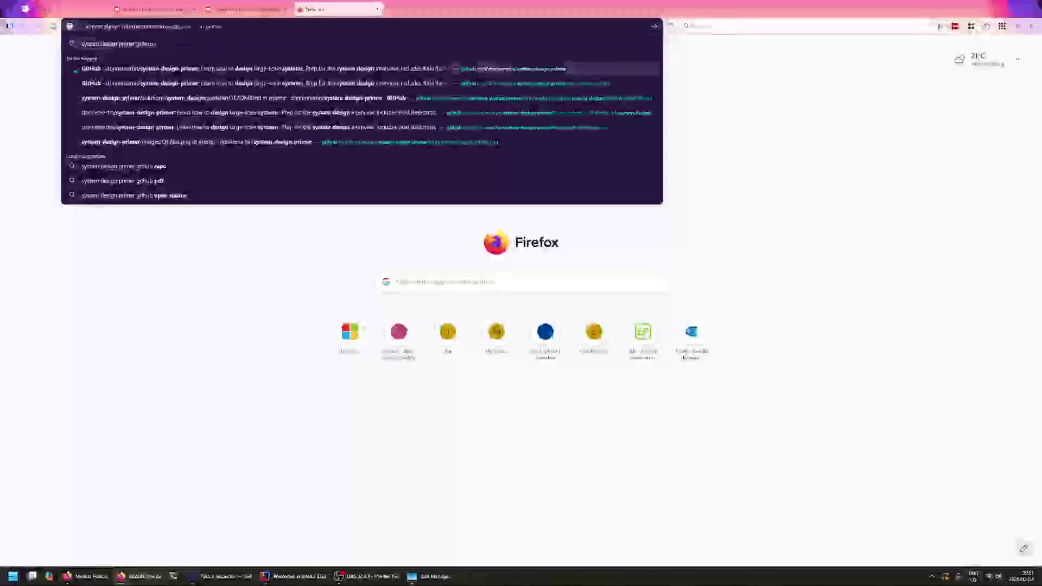
key("Return")
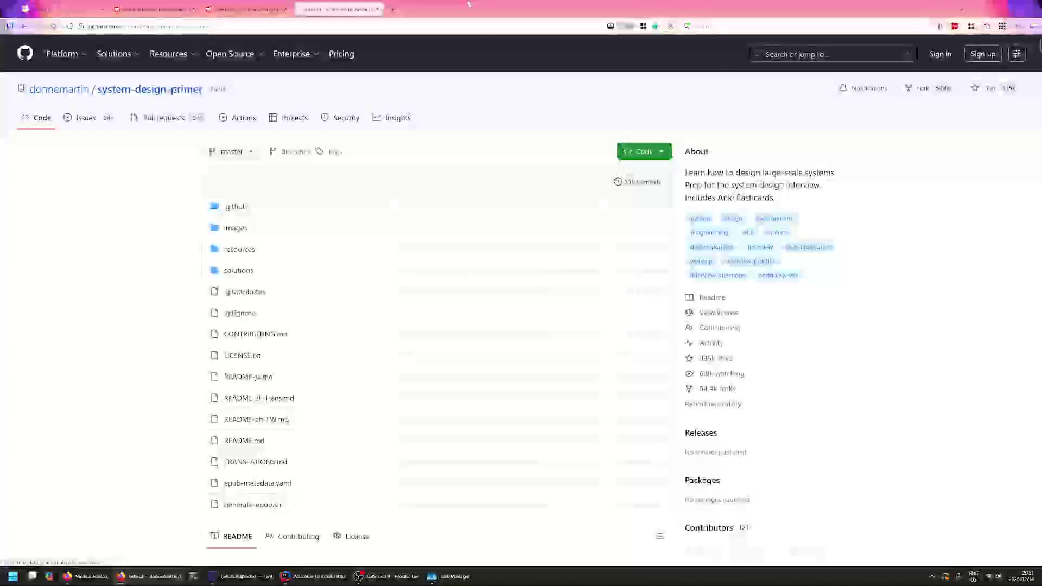
scroll(520, 325, "down", 3)
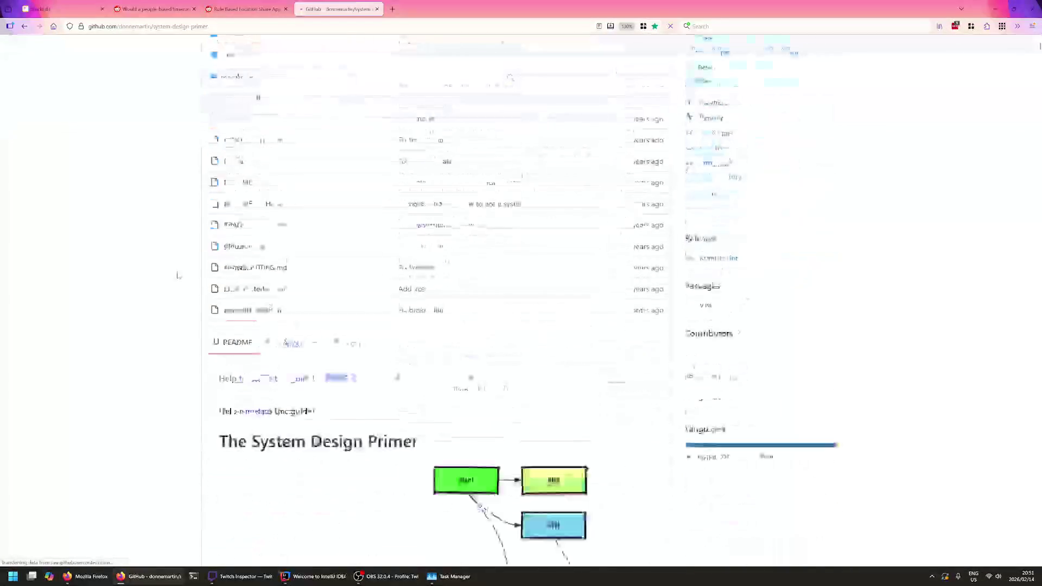
scroll(521, 325, "down", 5)
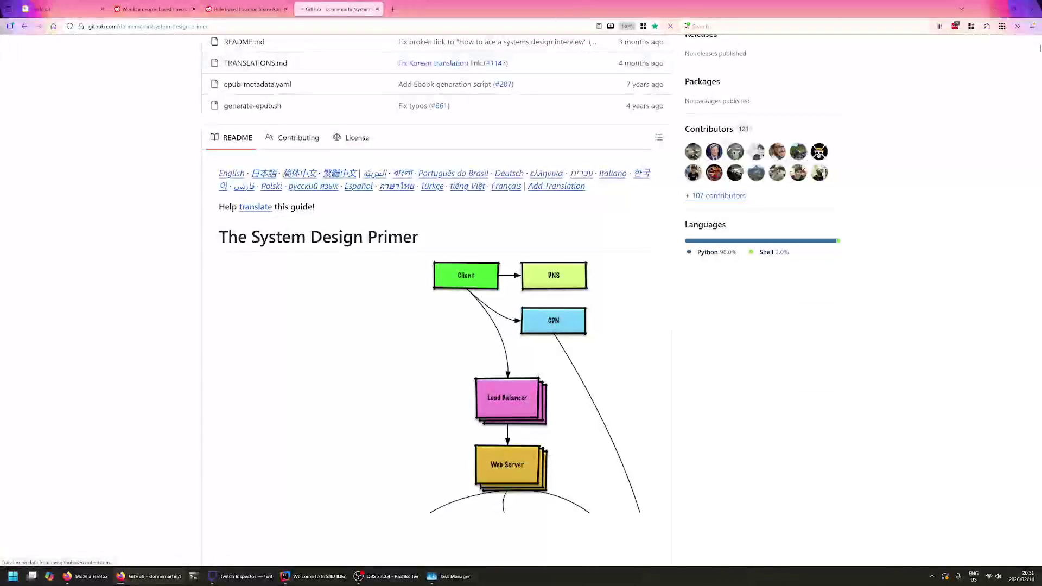
scroll(139, 252, "down", 2)
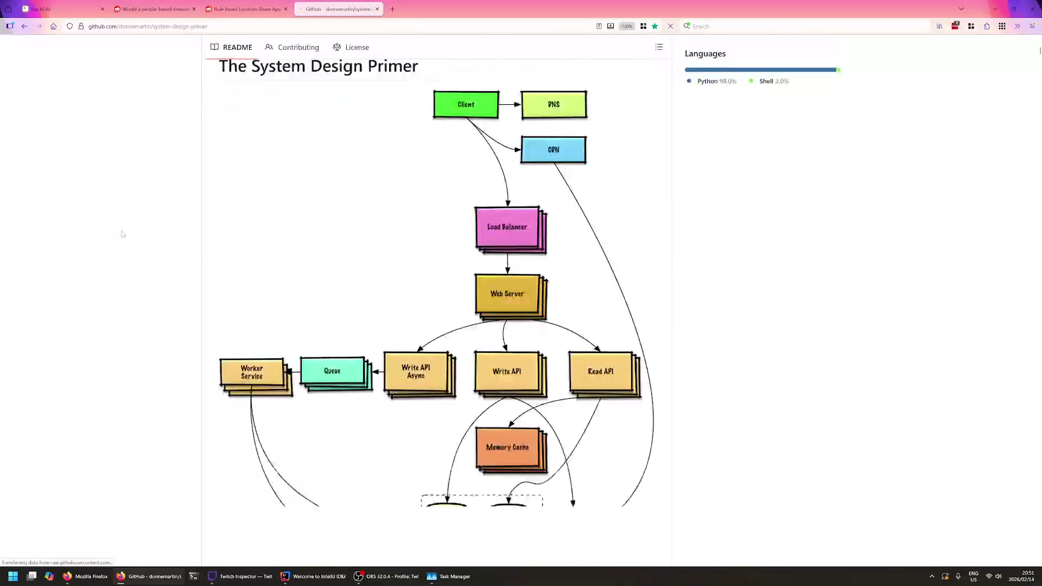
scroll(125, 241, "down", 3)
scroll(121, 233, "down", 4)
scroll(139, 234, "down", 1)
scroll(162, 235, "down", 3)
scroll(197, 234, "down", 3)
scroll(197, 235, "down", 2)
scroll(197, 234, "down", 3)
scroll(197, 234, "down", 4)
scroll(197, 245, "down", 1)
scroll(197, 248, "down", 6)
scroll(197, 253, "down", 3)
scroll(198, 253, "down", 3)
scroll(192, 241, "down", 2)
scroll(188, 232, "down", 2)
scroll(187, 232, "down", 4)
scroll(187, 231, "down", 4)
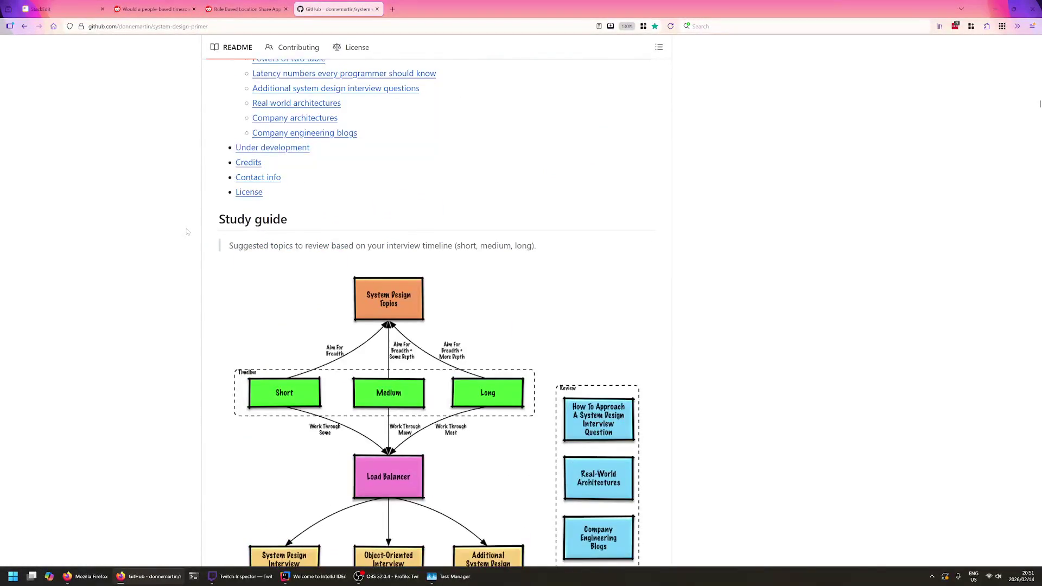
scroll(186, 232, "down", 2)
scroll(191, 227, "down", 3)
scroll(198, 220, "down", 3)
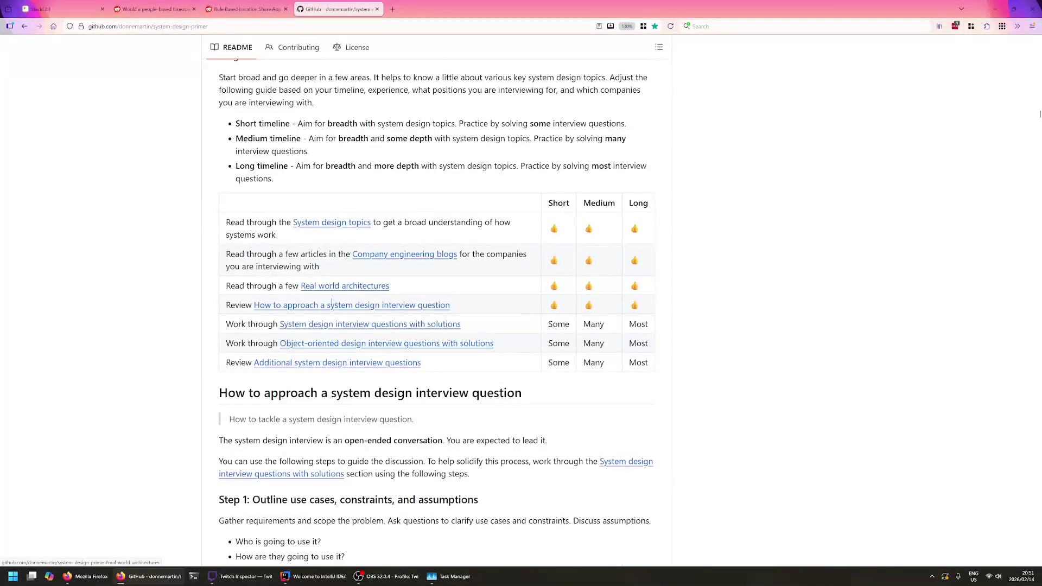
scroll(205, 282, "down", 2)
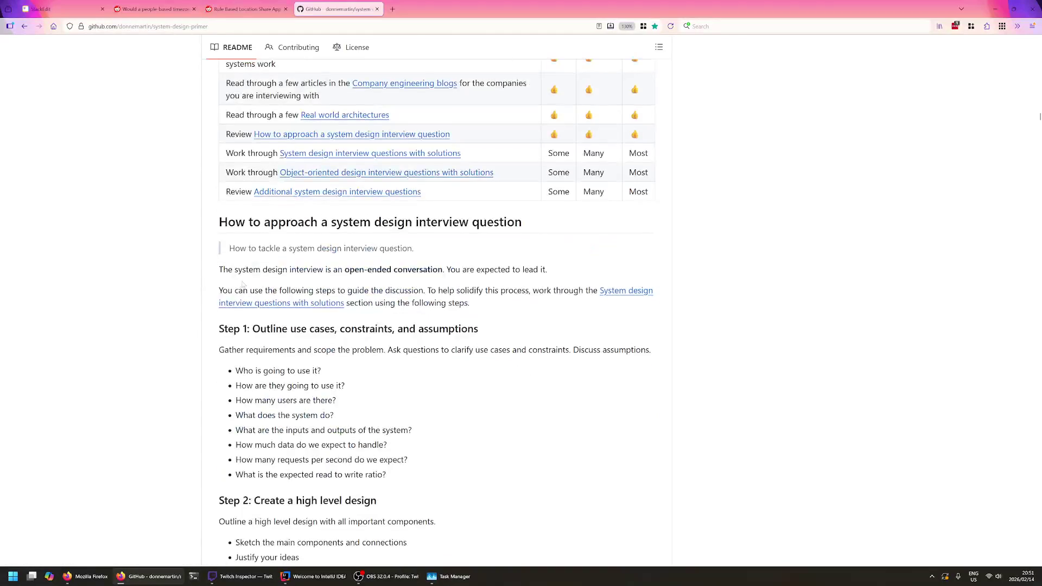
scroll(265, 283, "down", 3)
scroll(264, 244, "down", 4)
scroll(339, 323, "up", 5)
scroll(346, 307, "down", 5)
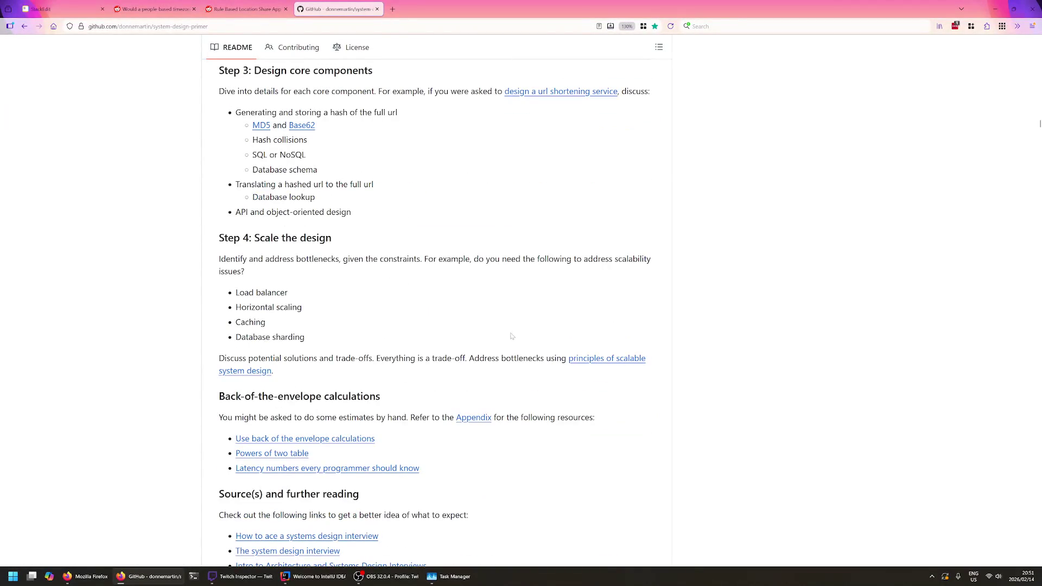
scroll(428, 423, "up", 4)
scroll(428, 423, "up", 1)
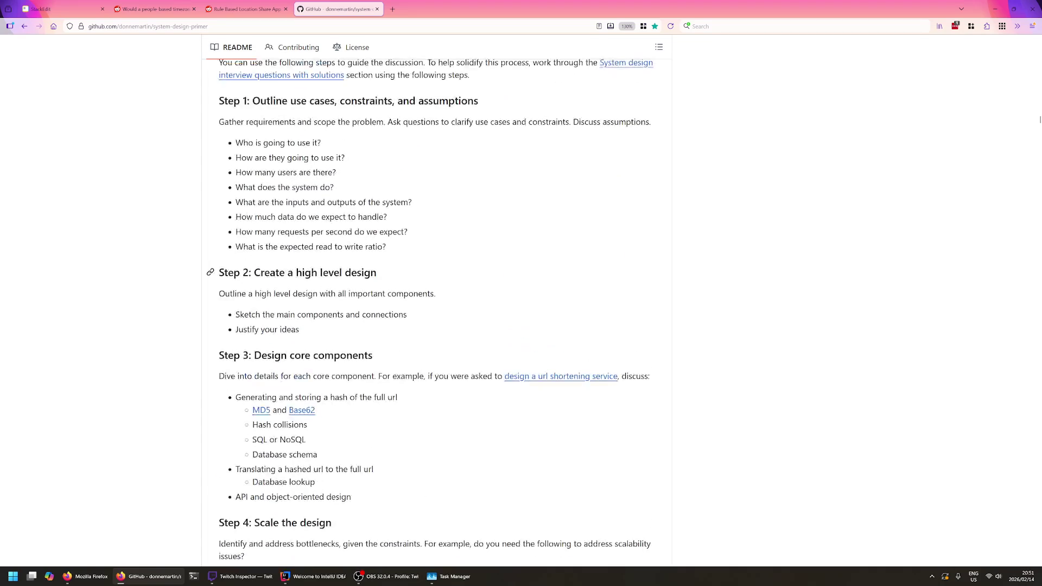
- Read the primer's 'How to approach a system design interview question' section, highlighting passages
left_click_drag(236, 214, 445, 301)
left_click(447, 298)
left_click_drag(235, 259, 457, 313)
left_click(456, 313)
left_click_drag(299, 157, 445, 178)
left_click(457, 171)
triple_click(408, 157)
left_click(408, 157)
triple_click(333, 329)
left_click(332, 329)
triple_click(332, 329)
left_click(332, 329)
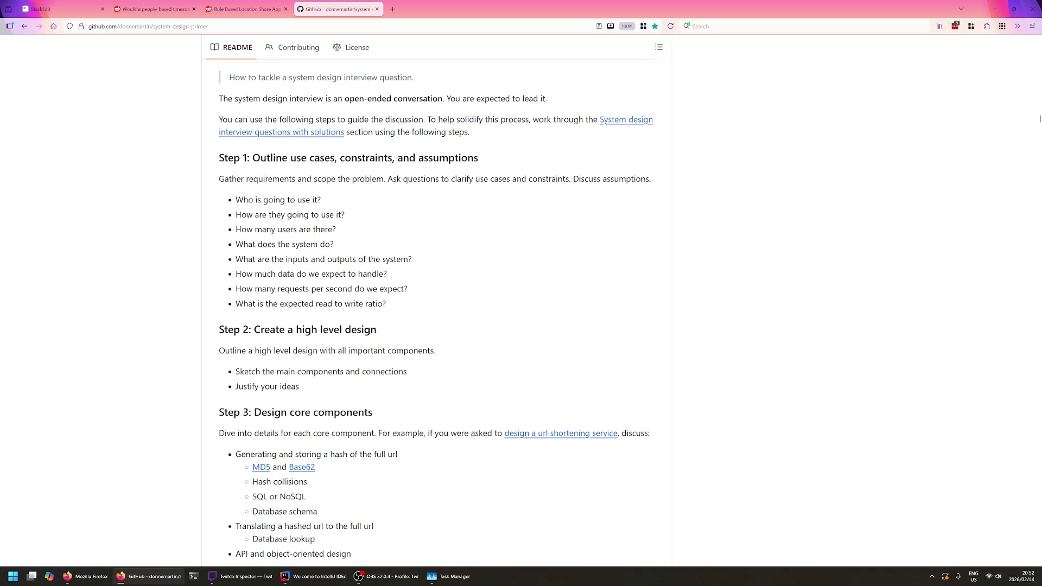
triple_click(332, 329)
left_click(332, 329)
scroll(338, 283, "down", 3)
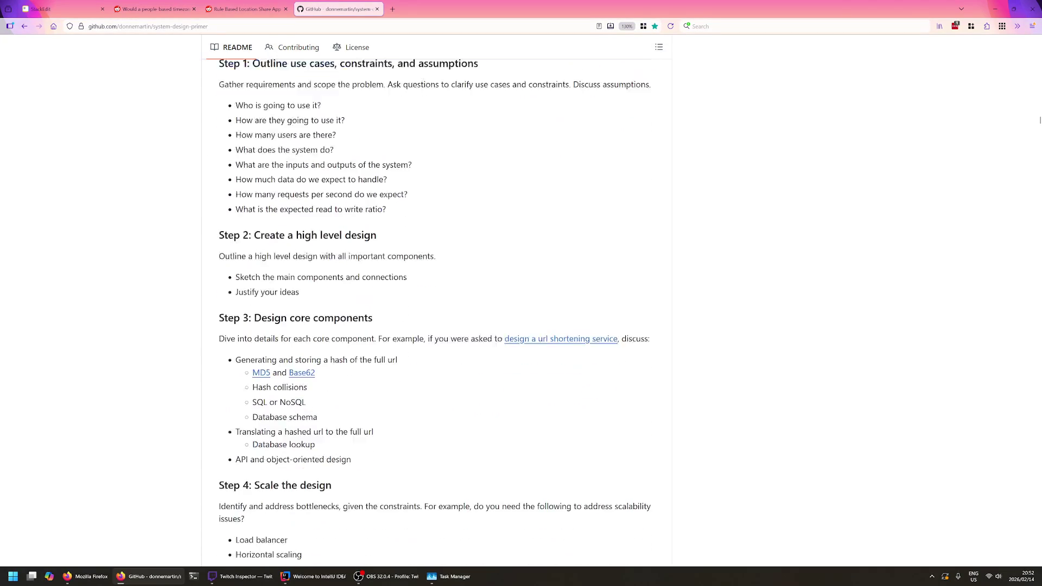
- Read through Steps 1–4 of the interview approach, then return to the StackEdit outline
triple_click(342, 298)
left_click(342, 299)
scroll(342, 298, "down", 5)
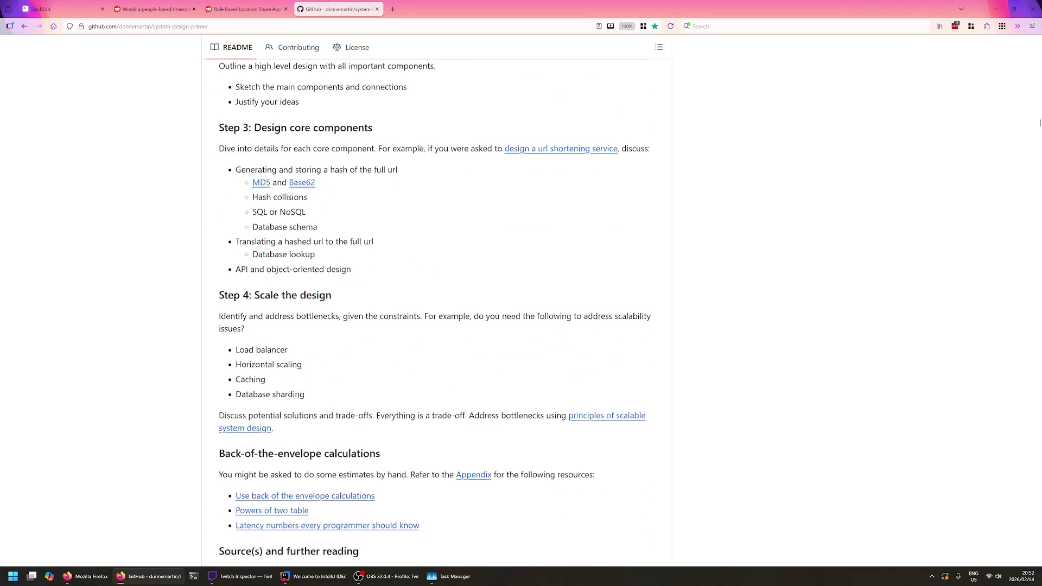
triple_click(231, 310)
left_click(231, 310)
left_click_drag(379, 396, 276, 314)
left_click(279, 305)
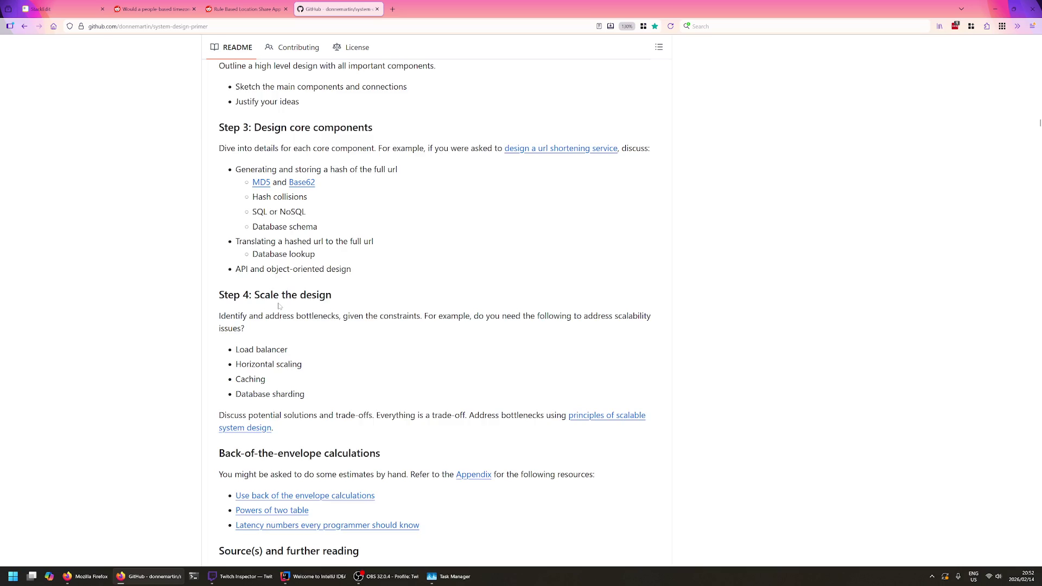
scroll(279, 305, "up", 3)
scroll(281, 302, "up", 4)
scroll(293, 294, "up", 1)
scroll(302, 283, "up", 4)
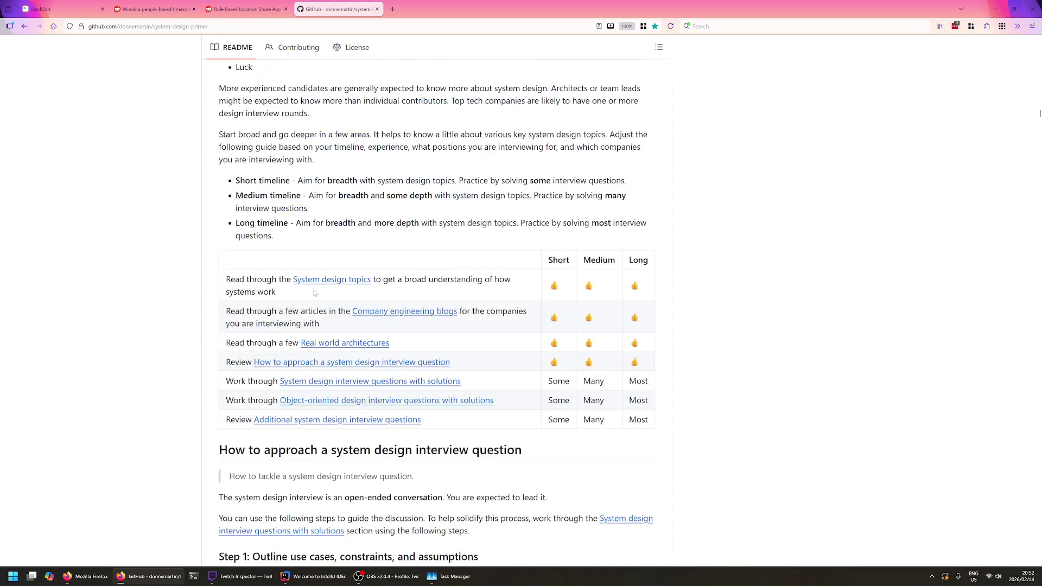
scroll(303, 283, "down", 5)
left_click_drag(291, 273, 361, 293)
left_click(361, 294)
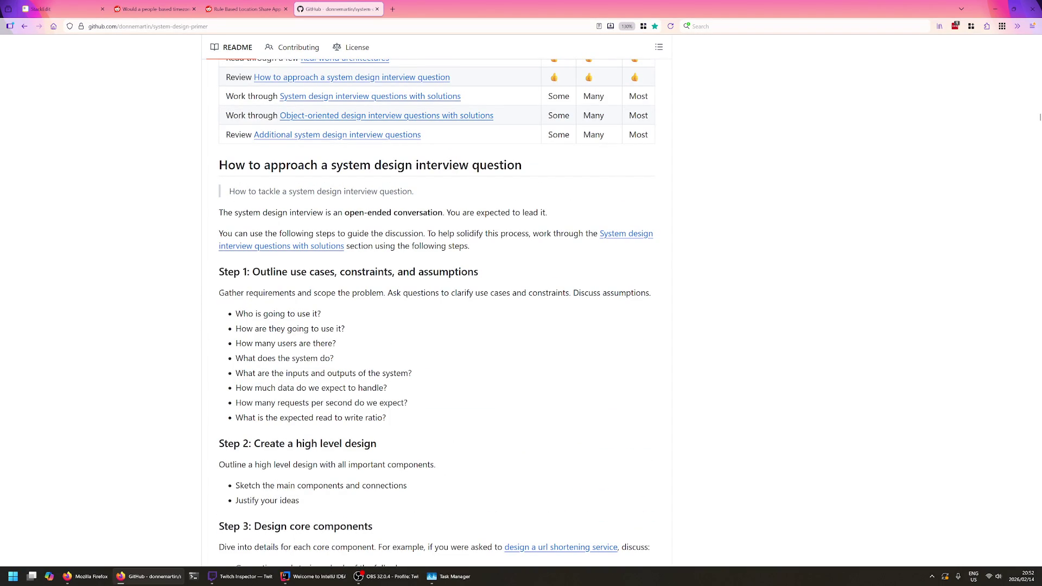
left_click(61, 9)
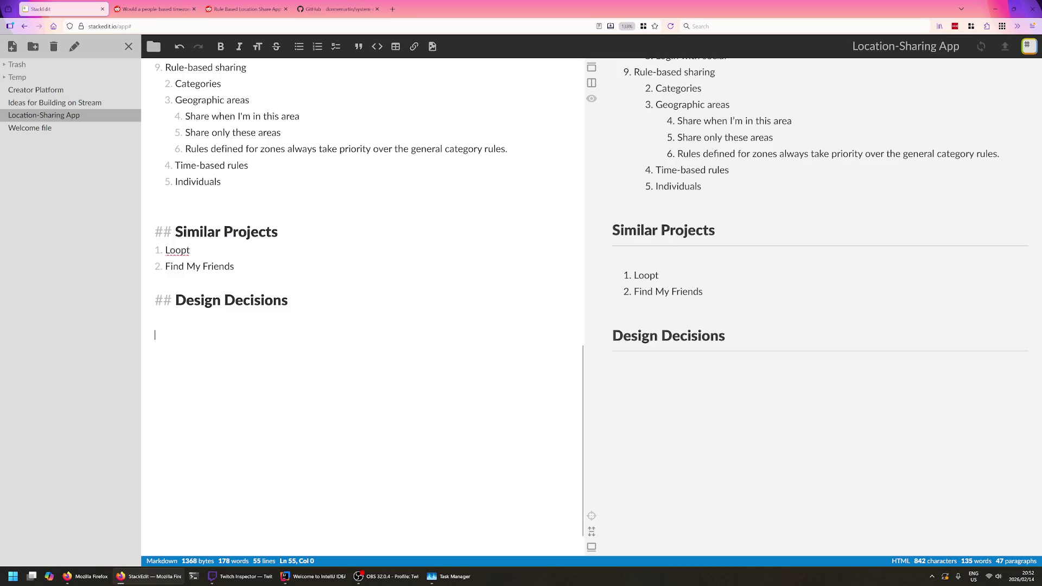
scroll(362, 310, "up", 5)
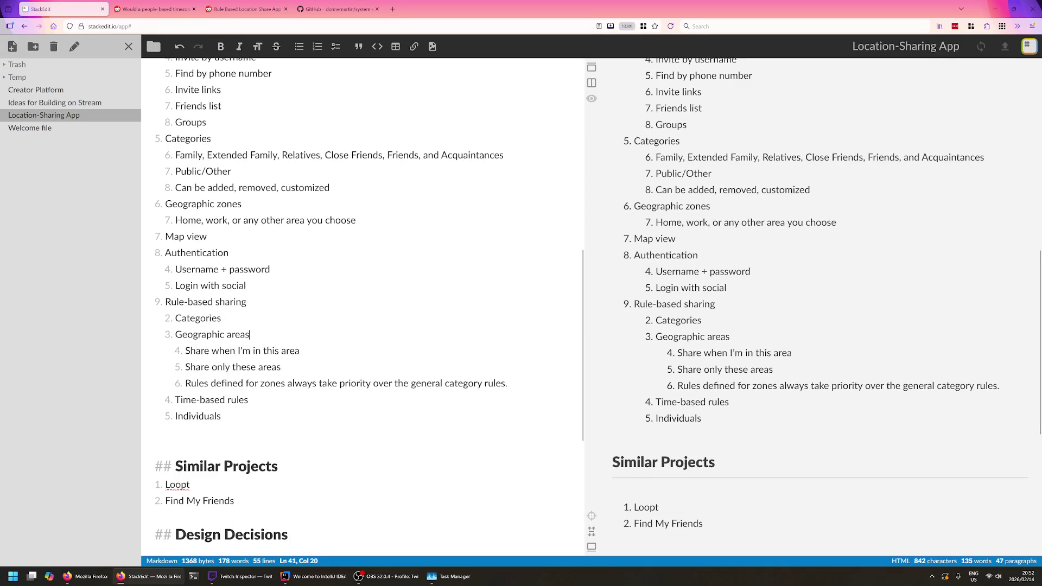
key("Down")
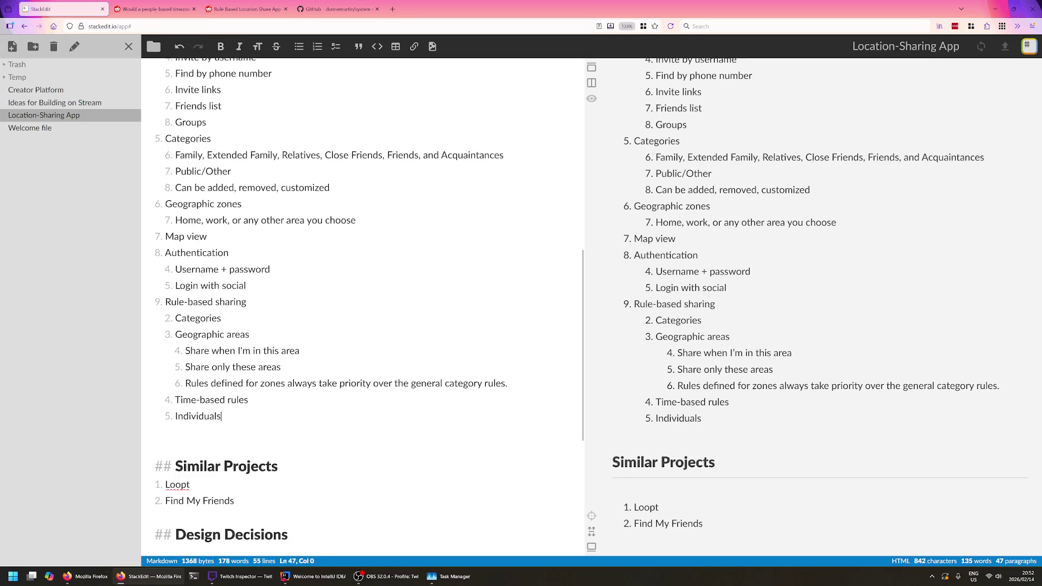
left_click(156, 8)
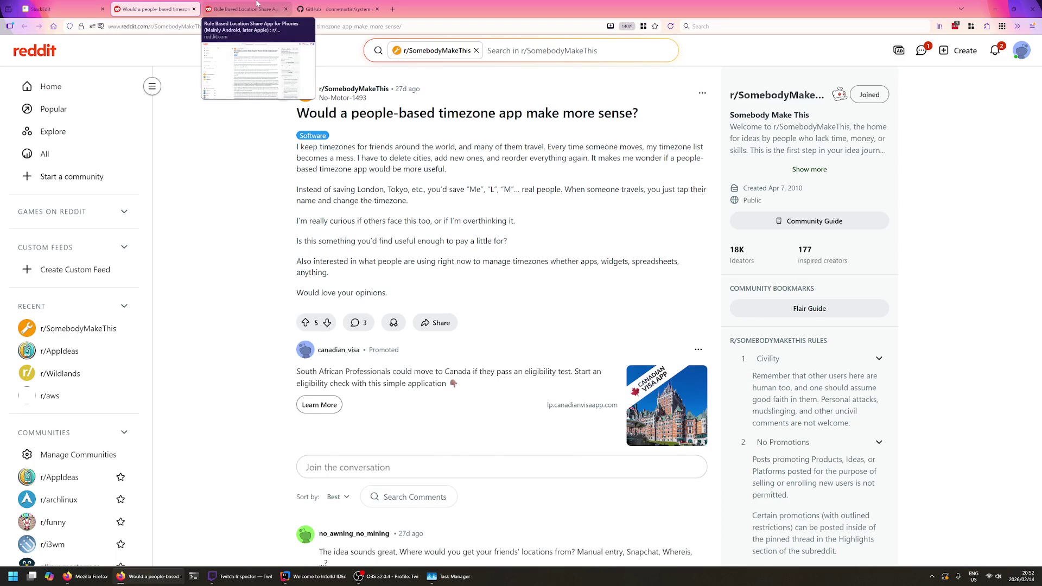
left_click(245, 8)
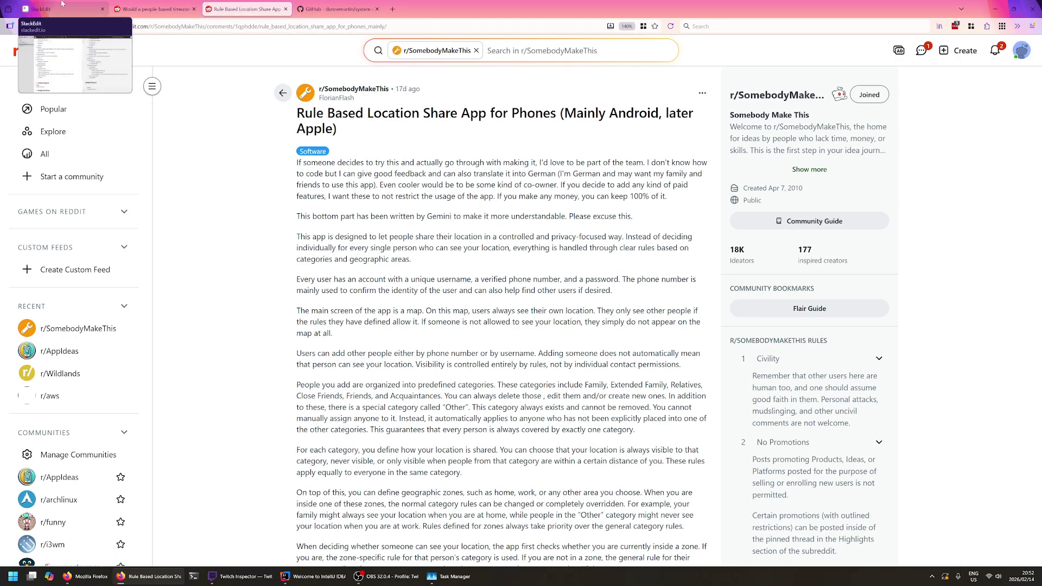
left_click(49, 9)
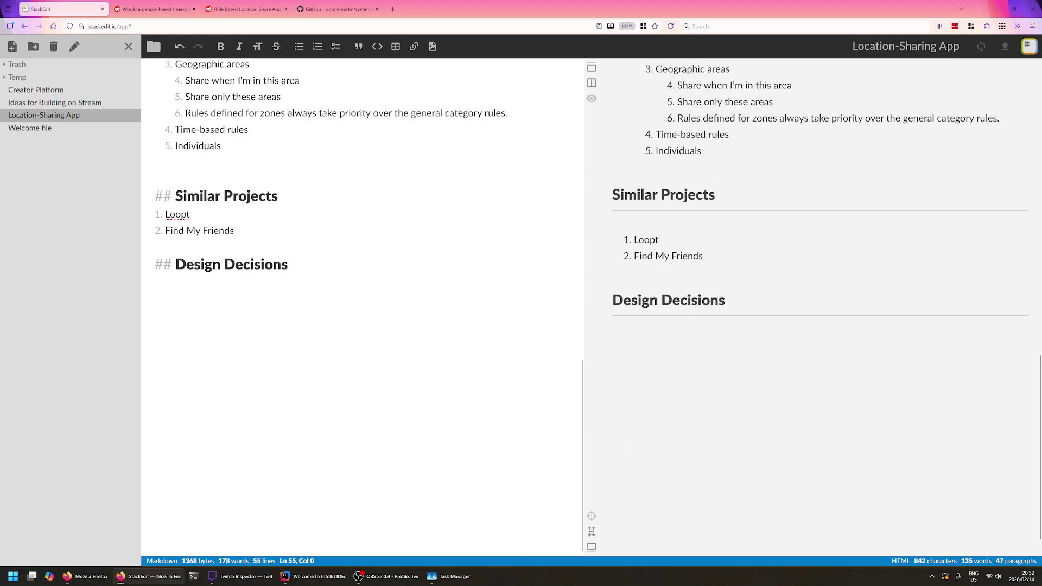
type("Const")
key("BackSpace")
key("BackSpace")
key("BackSpace")
key("BackSpace")
left_click(336, 9)
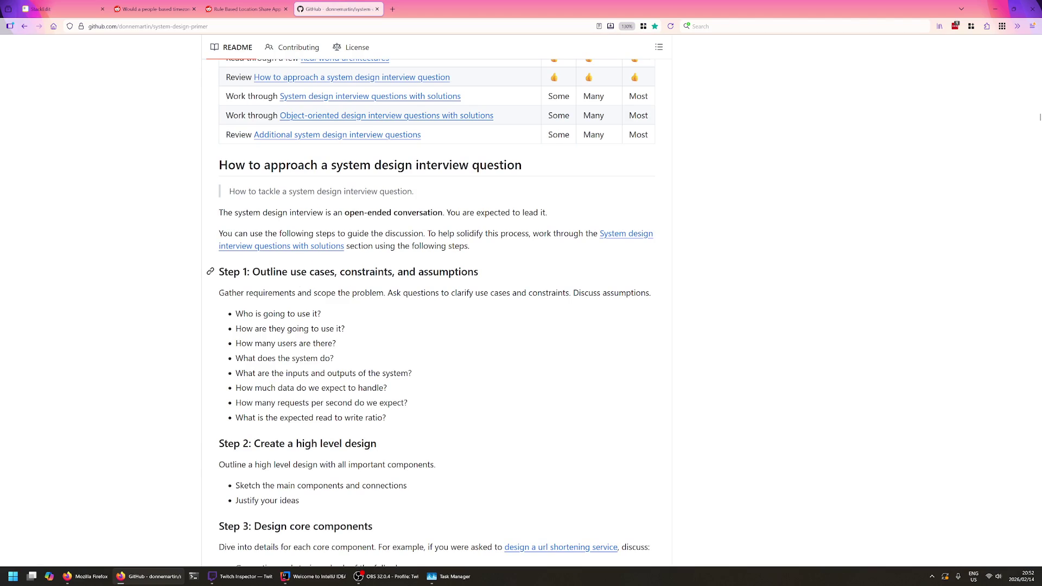
scroll(379, 202, "down", 3)
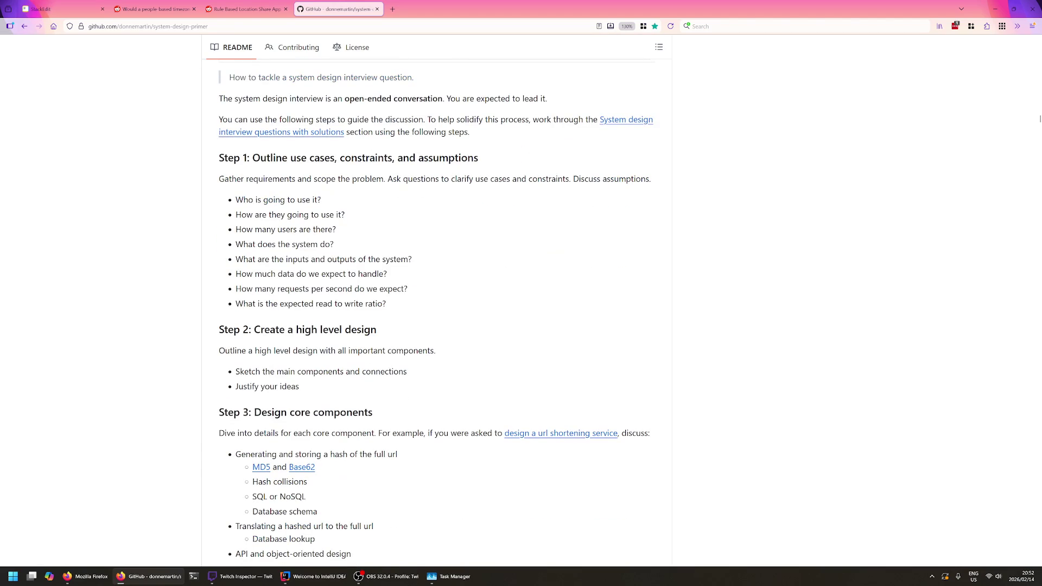
left_click(49, 8)
mouse_move(185, 264)
left_mouse_down()
mouse_move(289, 265)
mouse_move(186, 265)
left_mouse_up()
left_click(155, 280)
- Rename the heading to System Design and add a '### Constraints' subsection beneath it
key("shift+Left")
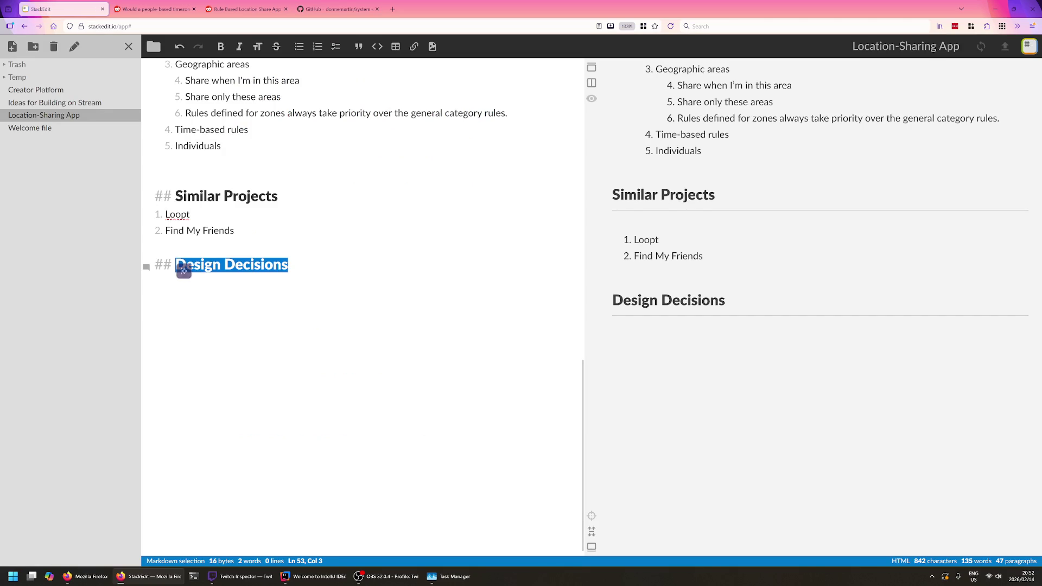
type("System Design  ")
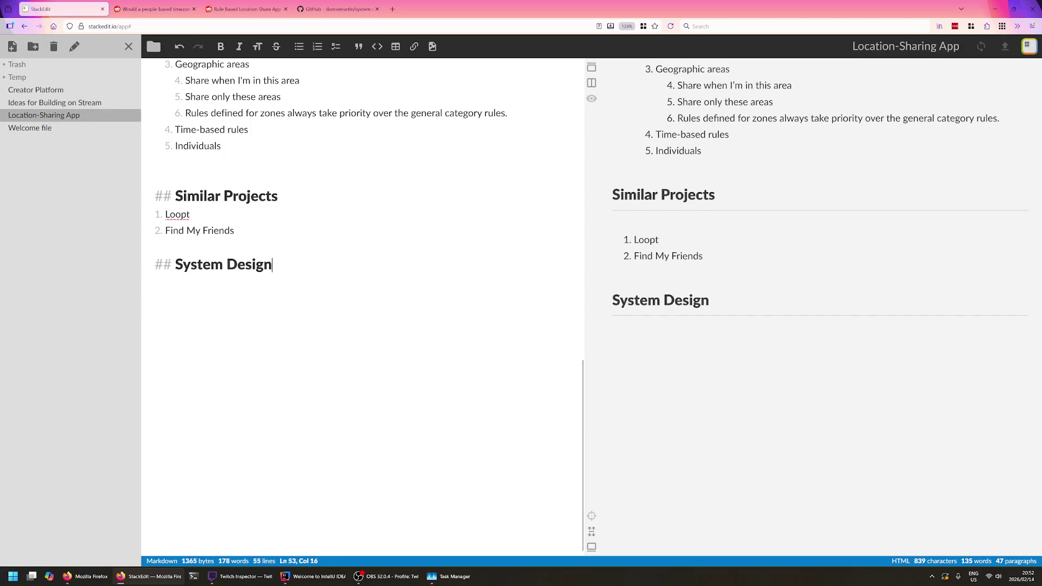
type("### Constraints")
key("Return")
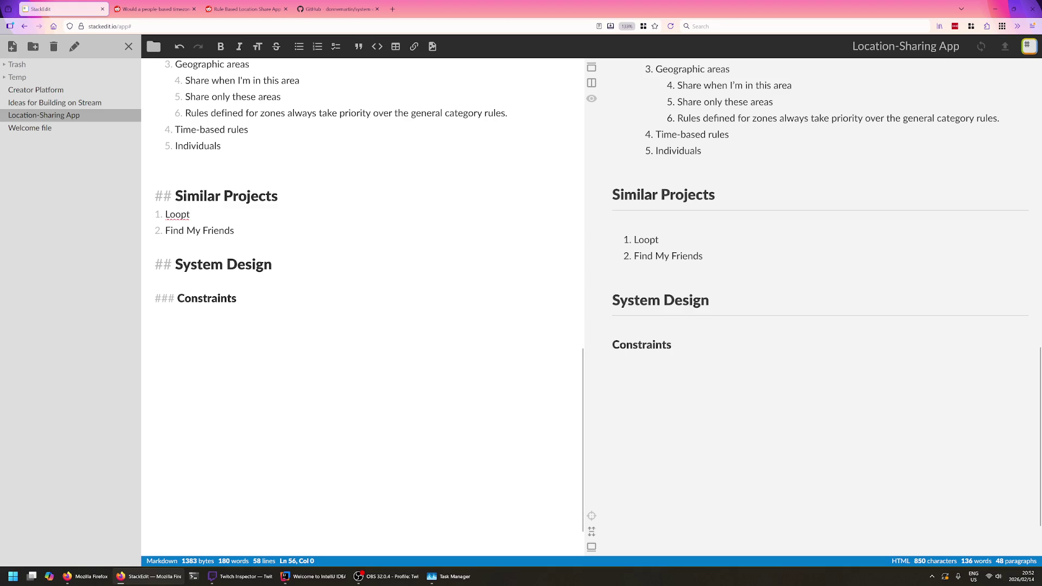
type("1. Mobile device connectivity")
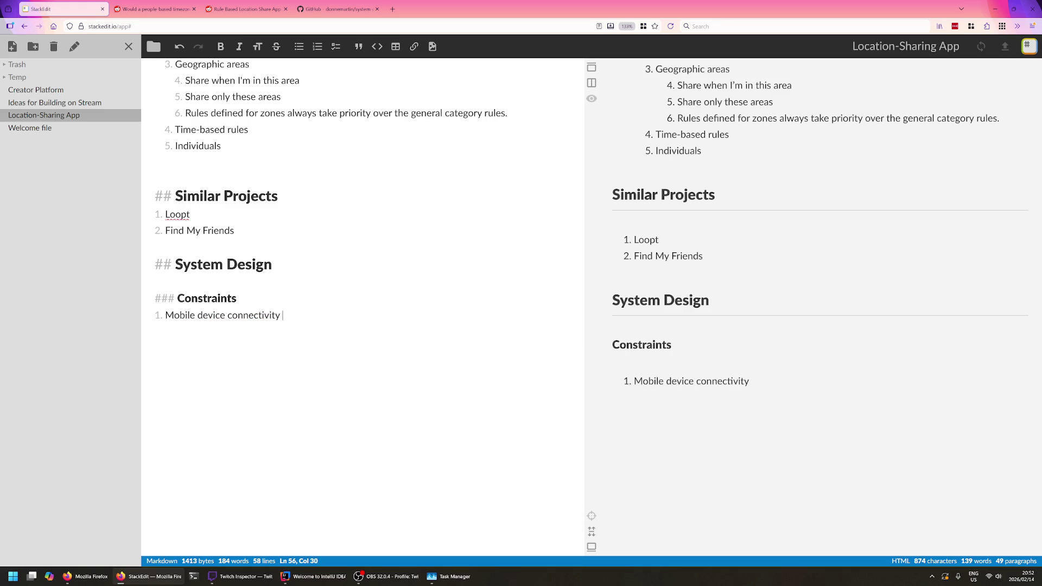
key("BackSpace")
type("y")
key("BackSpace")
key("BackSpace")
key("BackSpace")
key("BackSpace")
key("BackSpace")
key("BackSpace")
key("BackSpace")
type("battery")
- List 'mobile device energy consumption' as constraint 1 and start an empty item 2
key("Return")
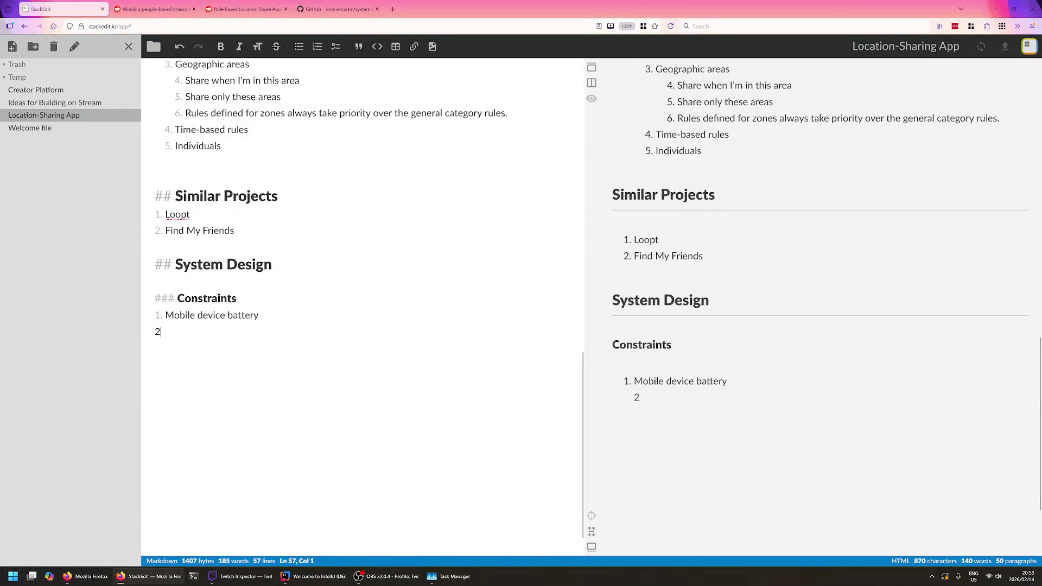
key("BackSpace")
key("BackSpace")
key("BackSpace")
key("BackSpace")
key("BackSpace")
key("BackSpace")
key("BackSpace")
key("BackSpace")
key("BackSpace")
type("energy consumption")
key("Delete")
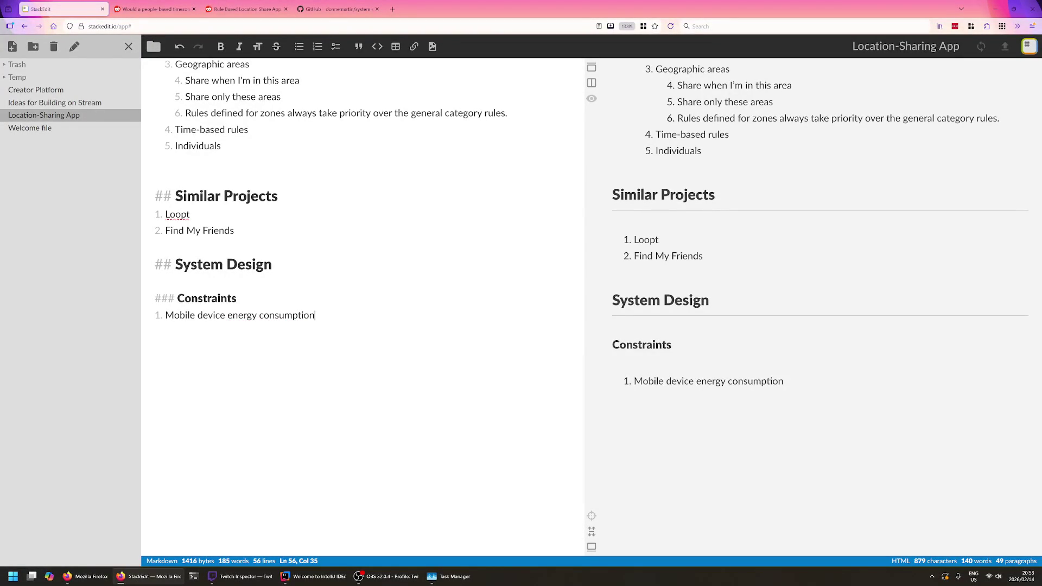
key("Return")
key("BackSpace")
key("BackSpace")
key("BackSpace")
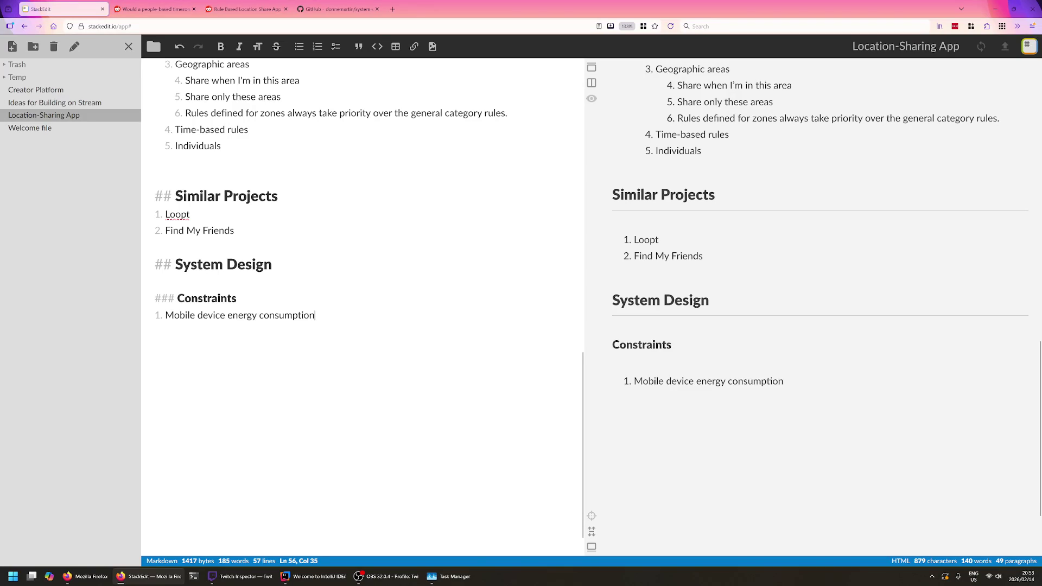
key("BackSpace")
key("BackSpace")
key("BackSpace")
key("BackSpace")
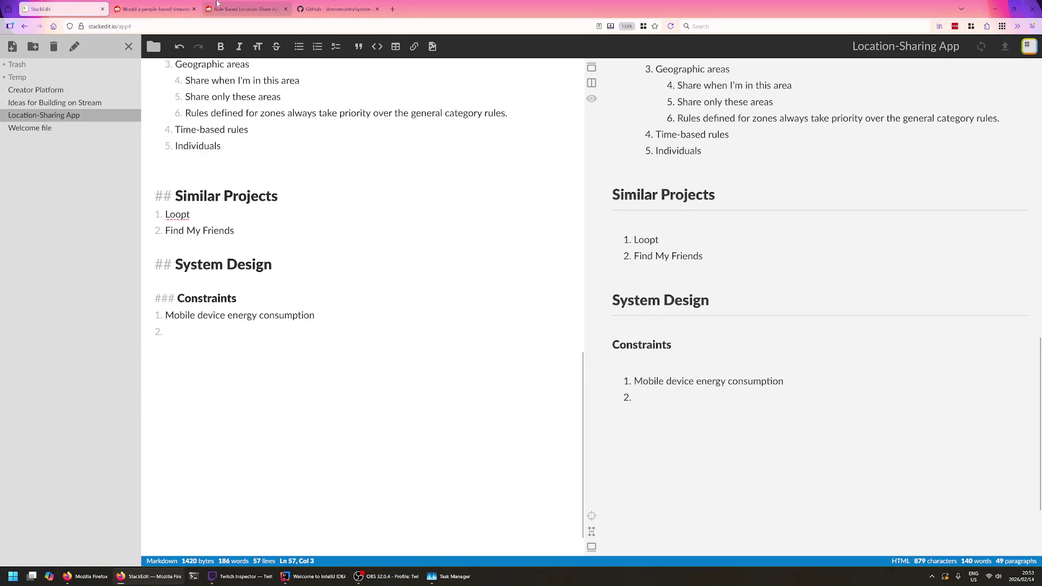
left_click(154, 9)
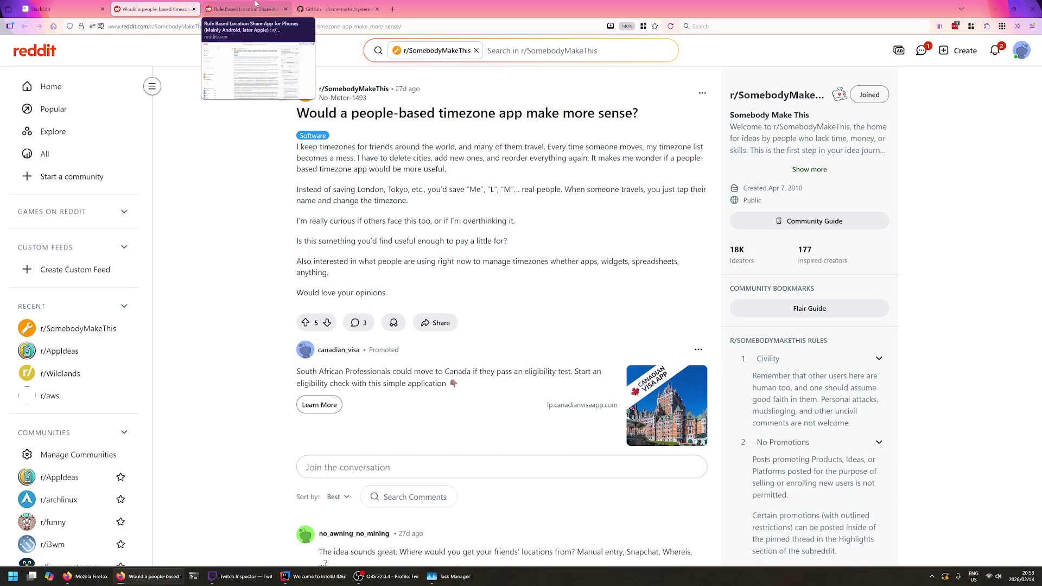
left_click(221, 8)
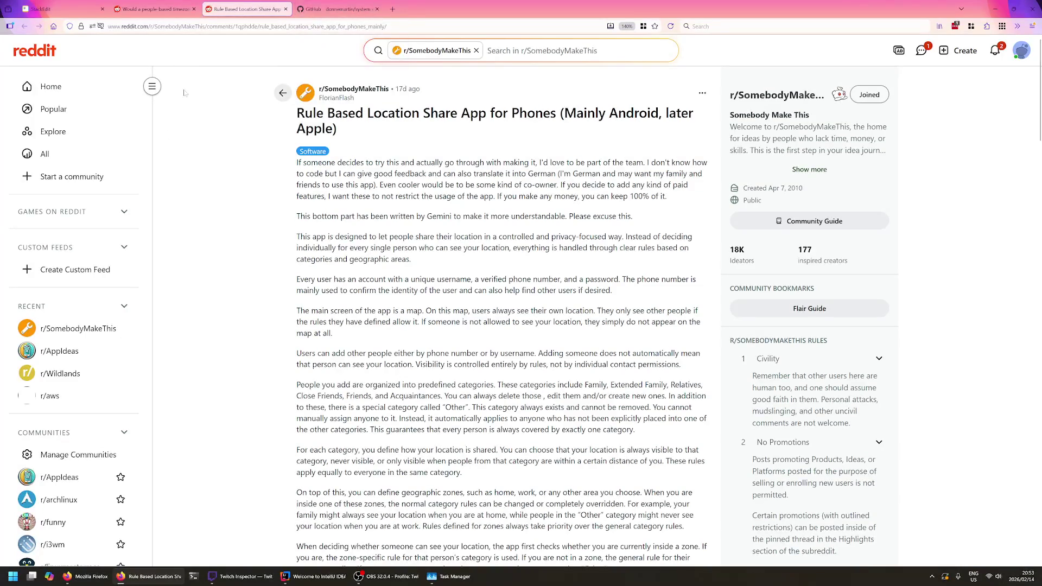
scroll(228, 109, "down", 3)
scroll(229, 109, "up", 3)
key("ctrl+Tab")
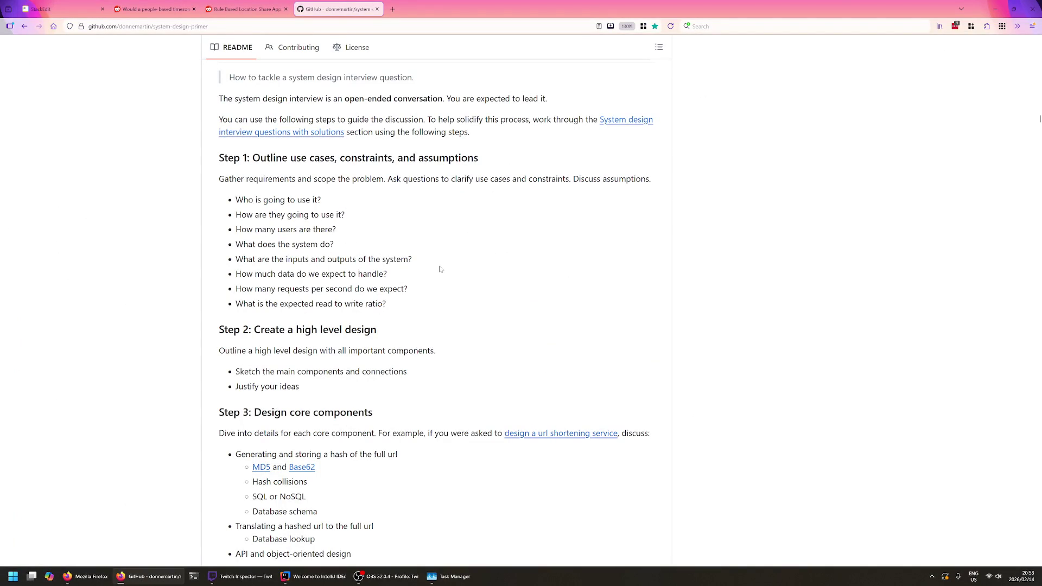
triple_click(350, 259)
triple_click(326, 244)
left_click(289, 274)
double_click(370, 273)
left_click(292, 283)
triple_click(261, 274)
left_click(259, 276)
triple_click(303, 274)
triple_click(303, 274)
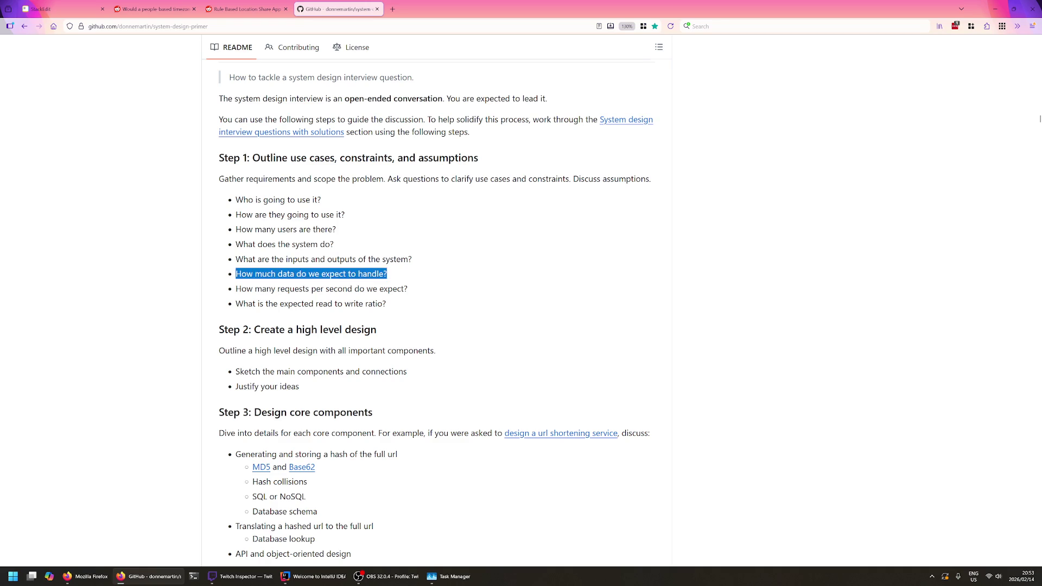
triple_click(334, 273)
triple_click(316, 274)
left_click(302, 274)
double_click(295, 289)
left_click(373, 288)
triple_click(322, 288)
left_click(321, 288)
left_click_drag(407, 302, 311, 288)
left_click(314, 288)
left_click(364, 274)
mouse_move(402, 302)
left_mouse_down()
mouse_move(366, 288)
mouse_move(380, 288)
left_mouse_up()
left_click(381, 289)
left_click(48, 9)
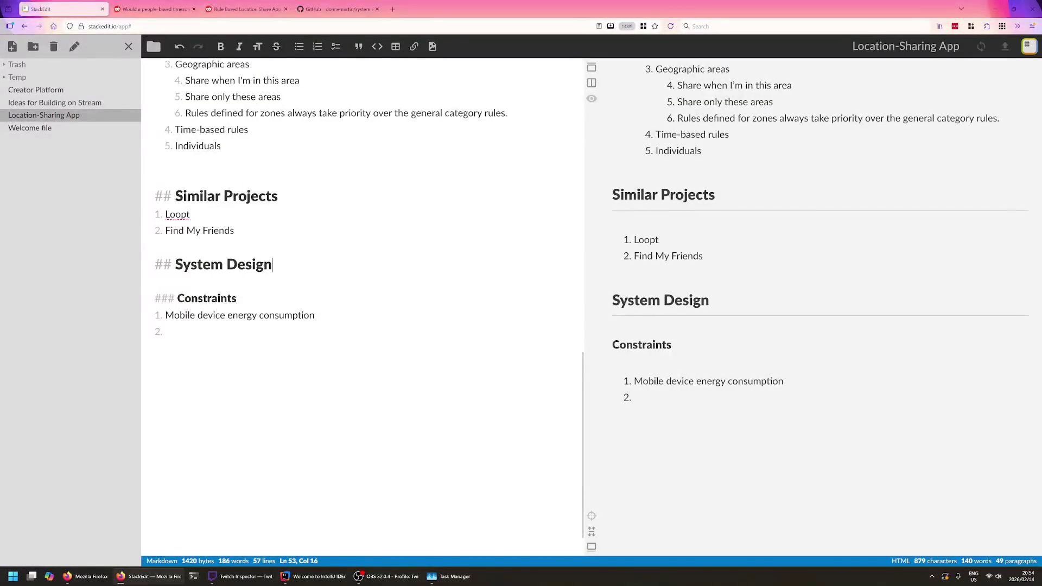
- Insert blank lines under the System Design heading and dismiss the Firefox notification
key("Return")
key("Return")
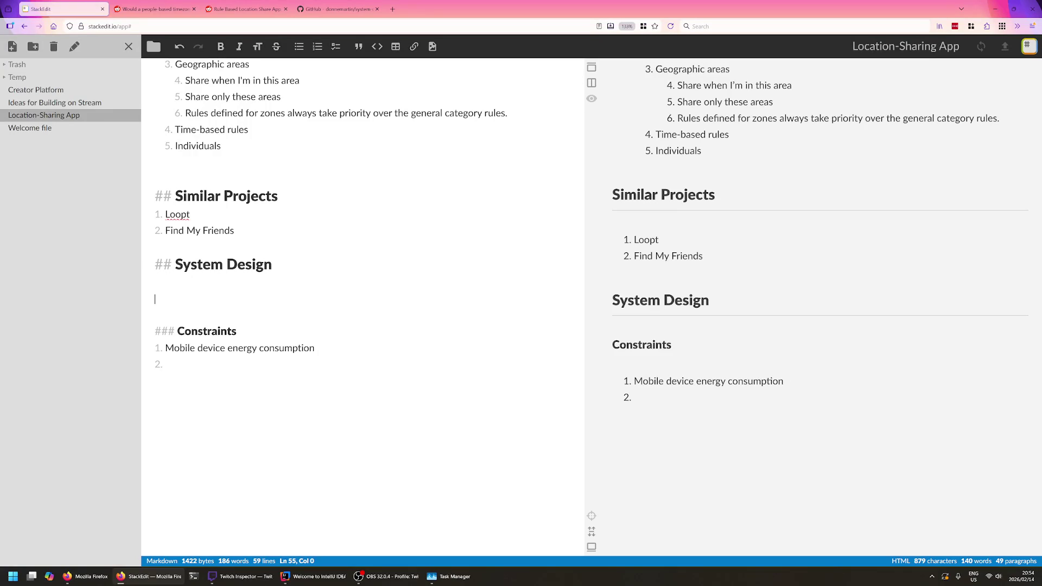
key("Up")
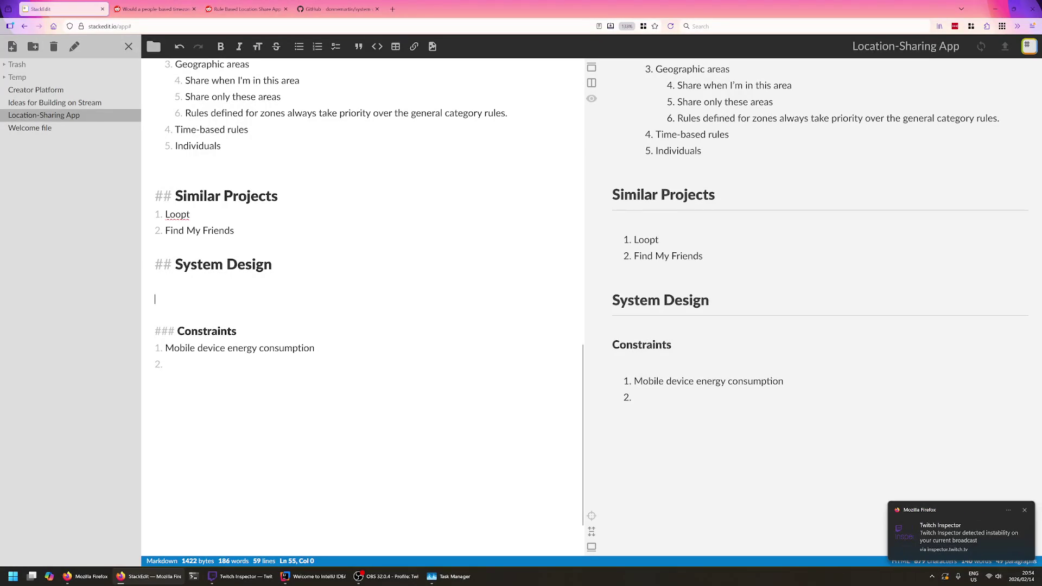
left_click(1024, 509)
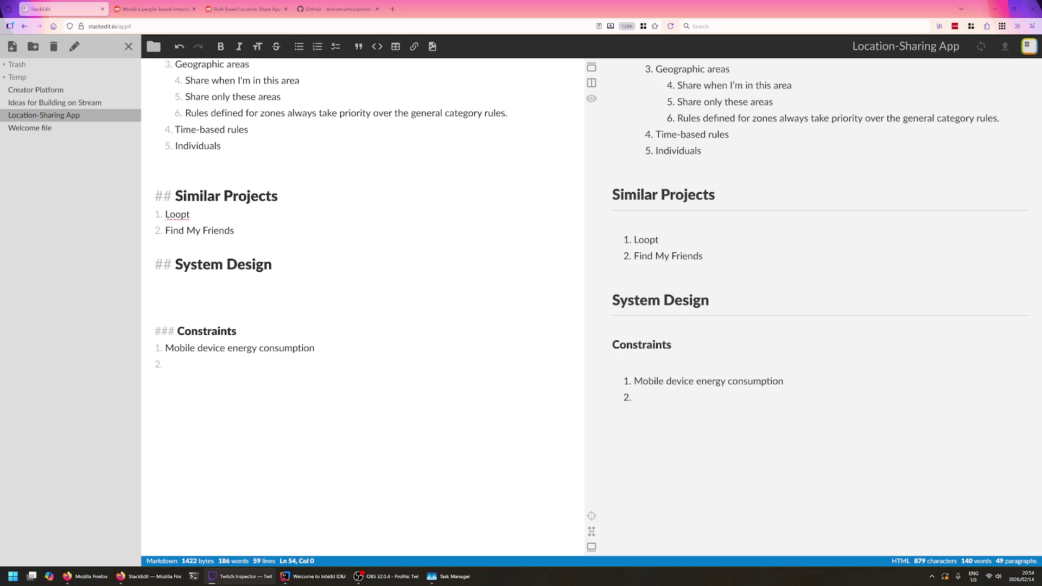
left_click(244, 331)
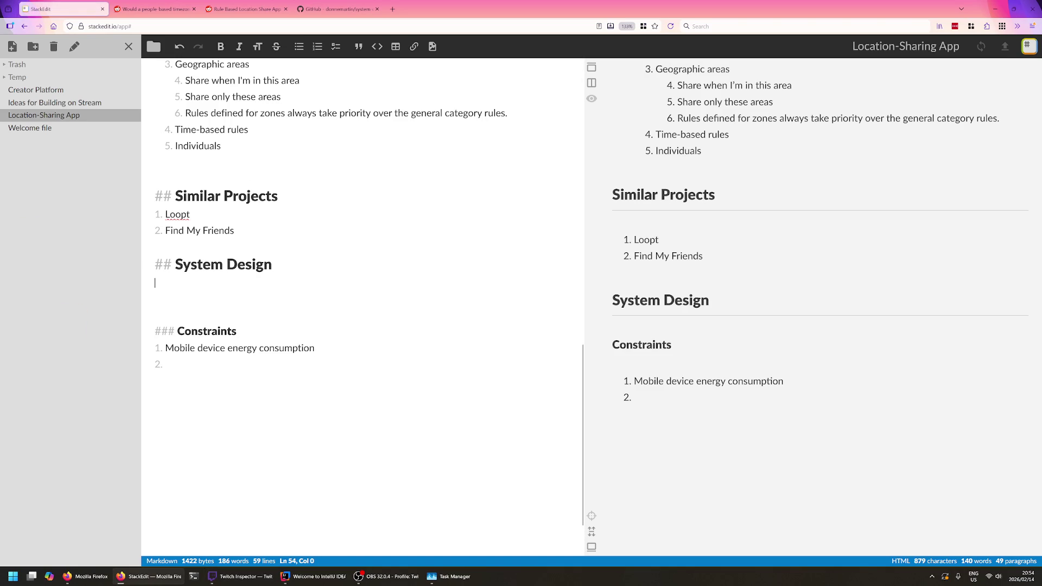
scroll(362, 310, "up", 3)
- Glance at the GitHub primer, then return the cursor to the blank line below System Design
left_click(338, 8)
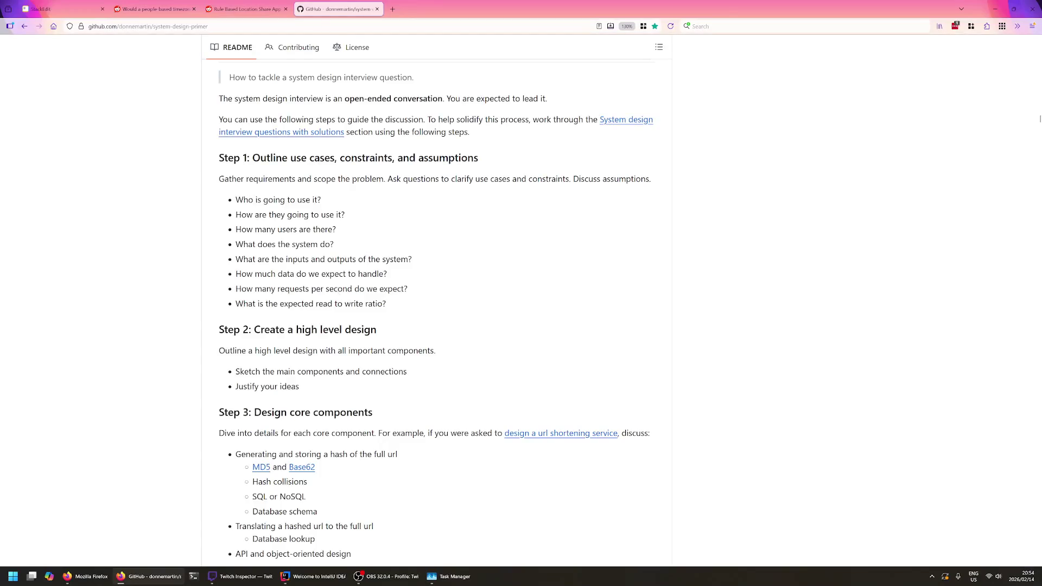
scroll(521, 327, "down", 3)
left_click(65, 10)
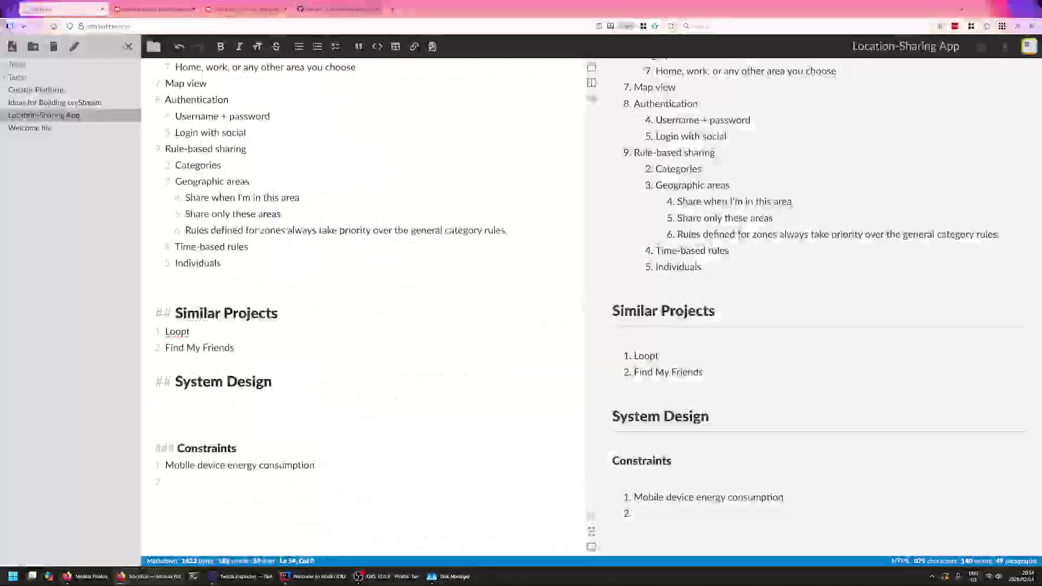
left_click(338, 9)
key("ctrl+Tab")
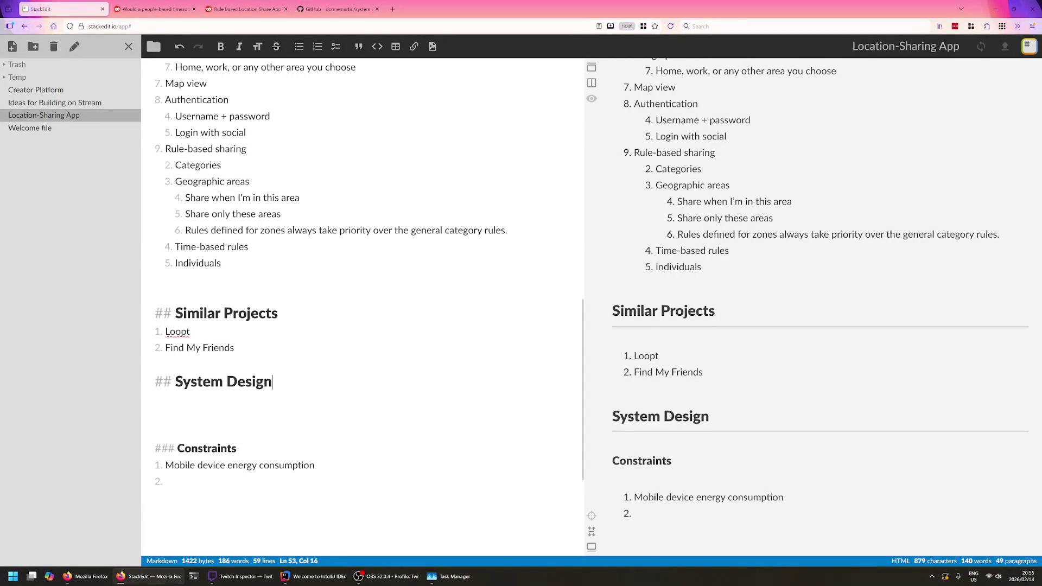
key("Down")
key("Down")
key("End")
key("Up")
key("Down")
key("Up")
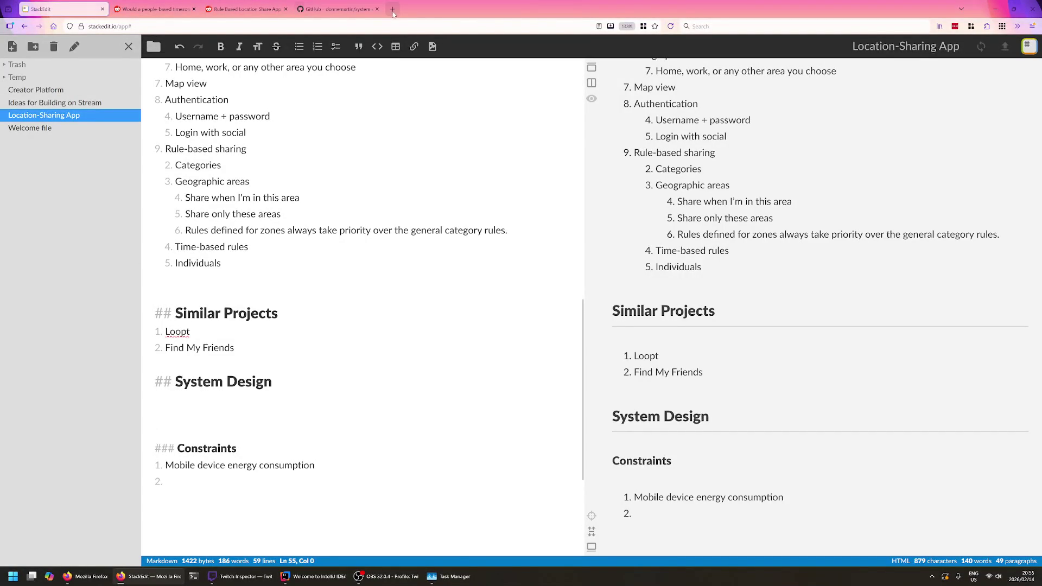
- Load draw.io in a new tab, then return to the Location-Sharing App outline
left_click(393, 9)
type("draw.io/")
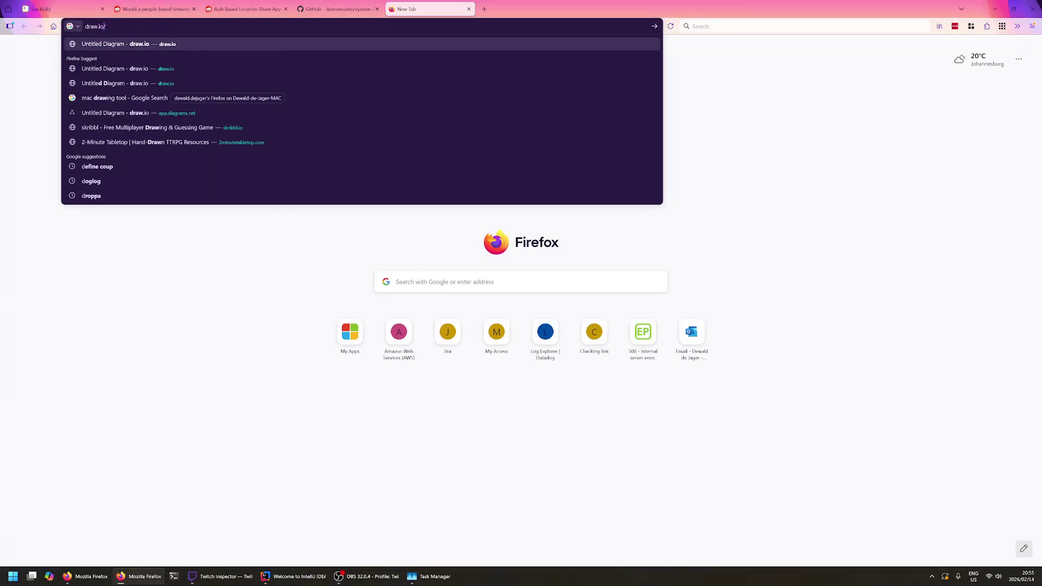
key("Return")
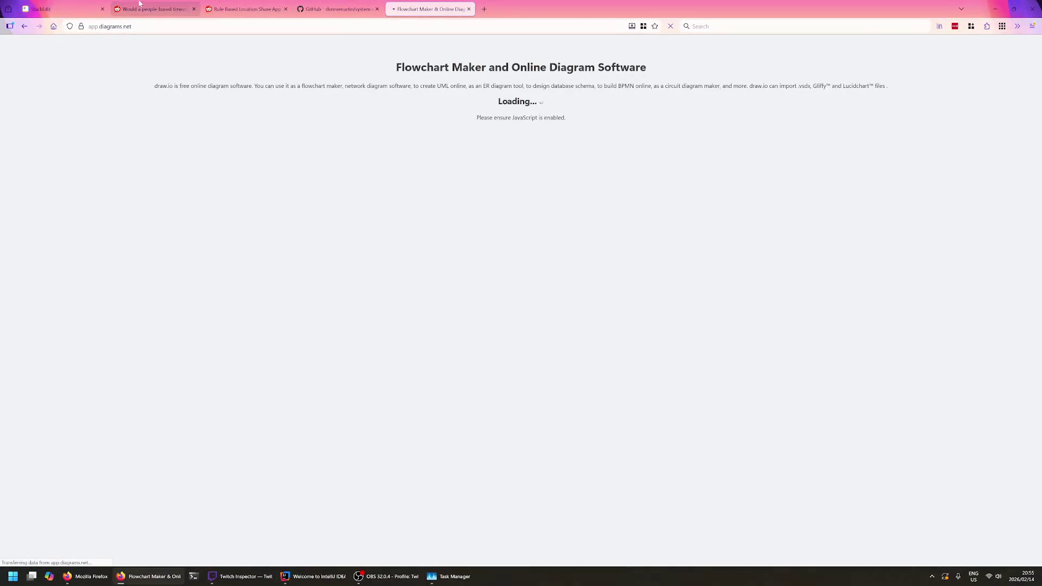
left_click(49, 9)
scroll(363, 310, "up", 5)
scroll(362, 310, "up", 3)
scroll(362, 309, "up", 3)
scroll(362, 309, "up", 3)
scroll(363, 309, "down", 1)
scroll(362, 310, "up", 1)
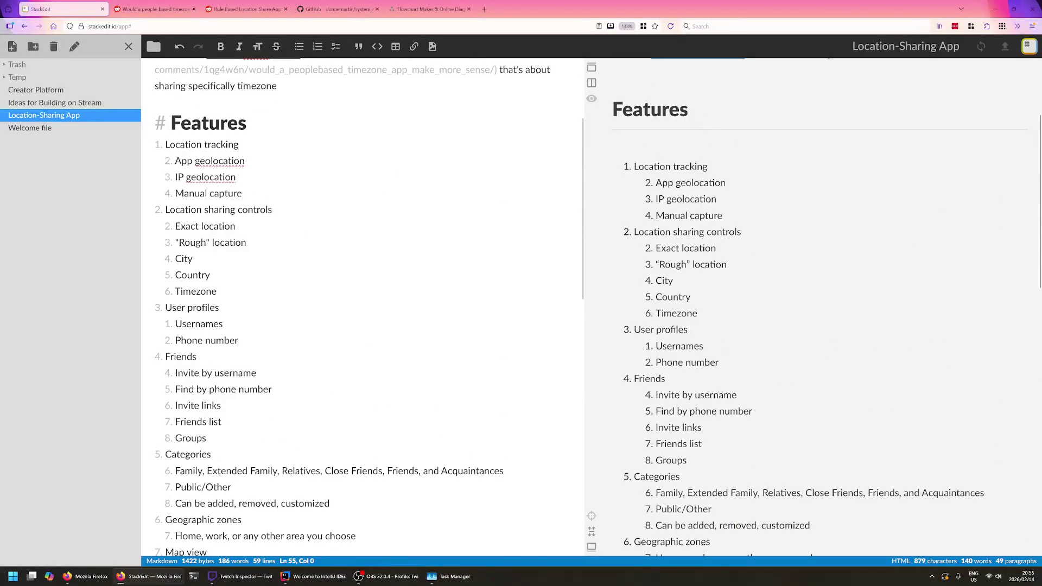
- Write under System Design that a mobile app suits geo-location, with spacing above Constraints
left_click(277, 86)
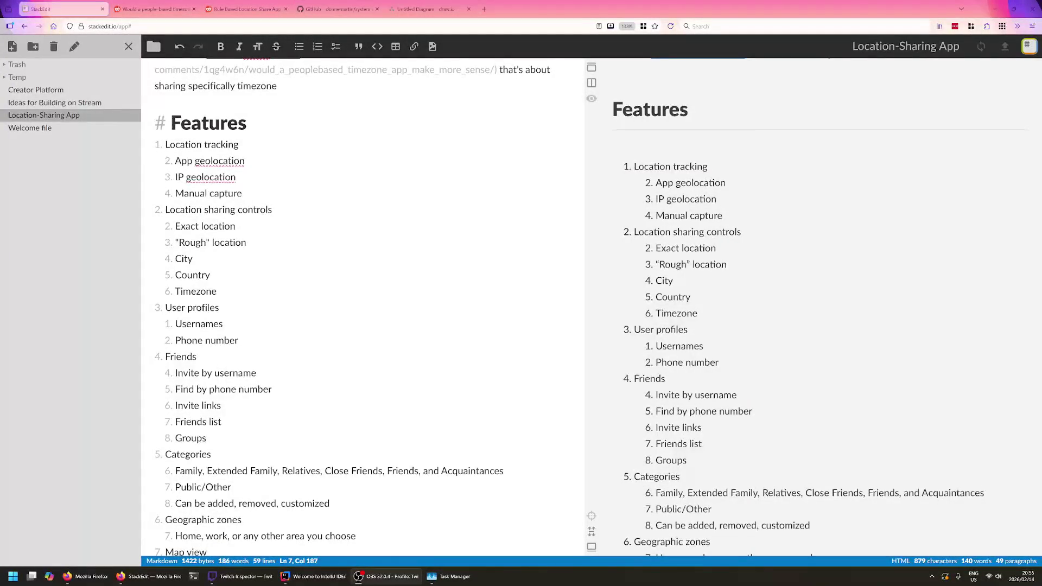
scroll(362, 309, "down", 5)
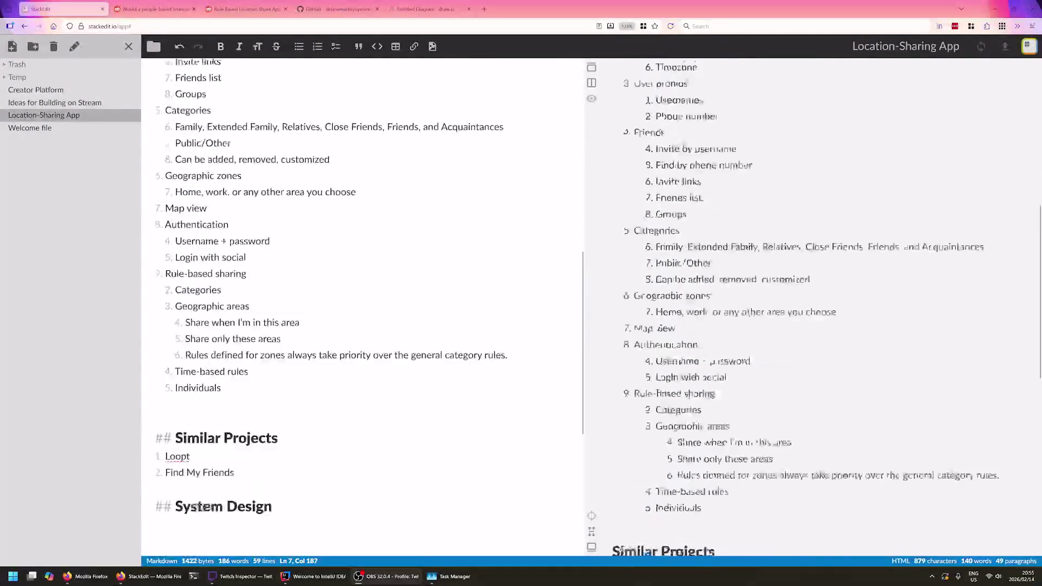
scroll(362, 310, "down", 5)
left_click(157, 282)
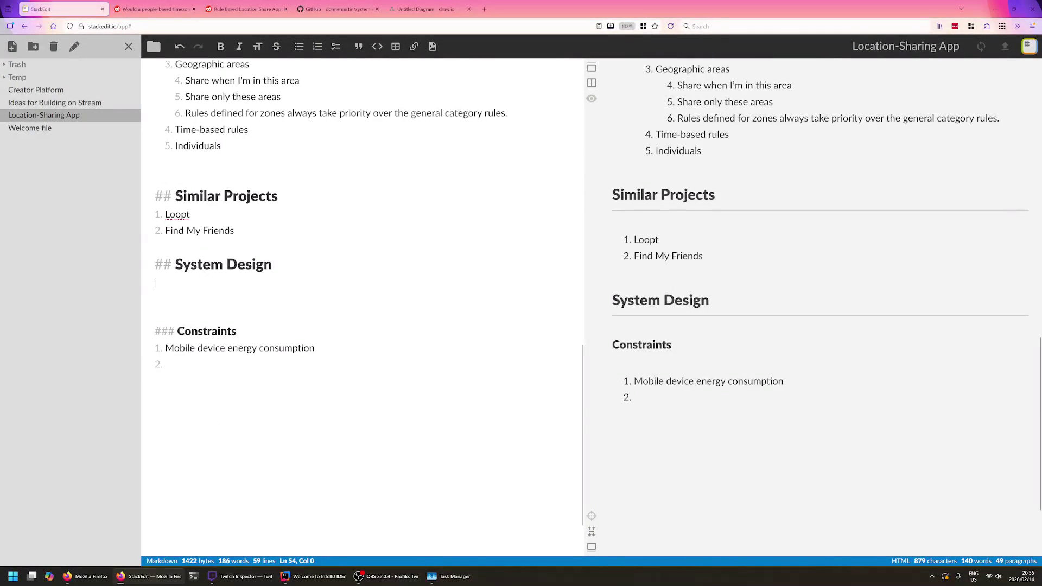
key("Return")
type("Mobileap")
key("BackSpace")
key("BackSpace")
type("app is")
key("BackSpace")
type("sp")
key("BackSpace")
type("probably best for")
key("Delete")
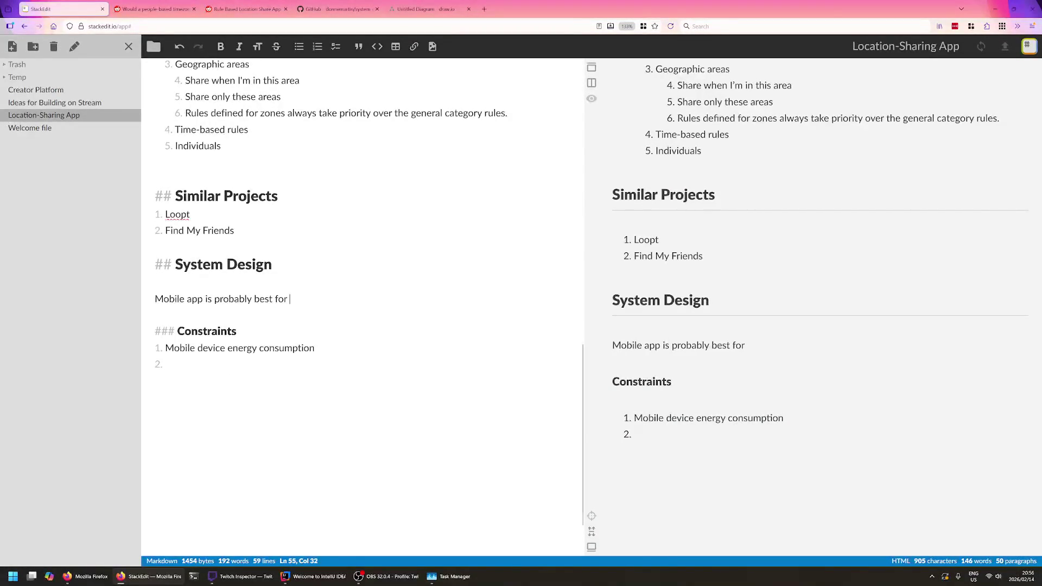
key("Down")
key("Return")
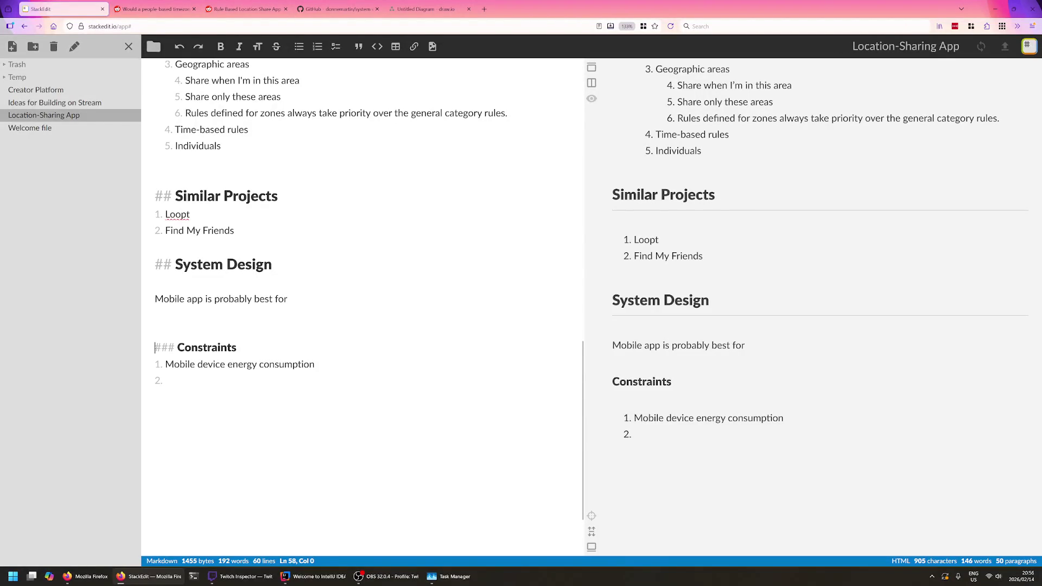
- Add 'Mobile data' as the second constraint item
key("Up")
key("Down")
type("Mobiledata")
key("BackSpace")
key("BackSpace")
key("BackSpace")
key("BackSpace")
type("data")
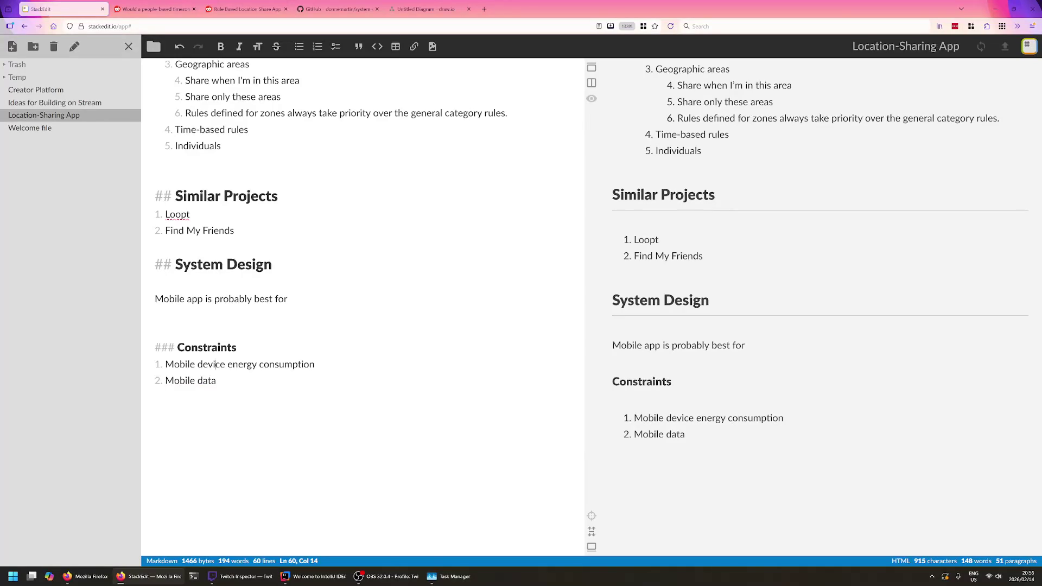
- Finish the sentence with 'since almost everyone has a phone', fixing typos, then switch to the GitHub primer
key("Up")
key("Up")
key("End")
type("geolocation as almost everyoje")
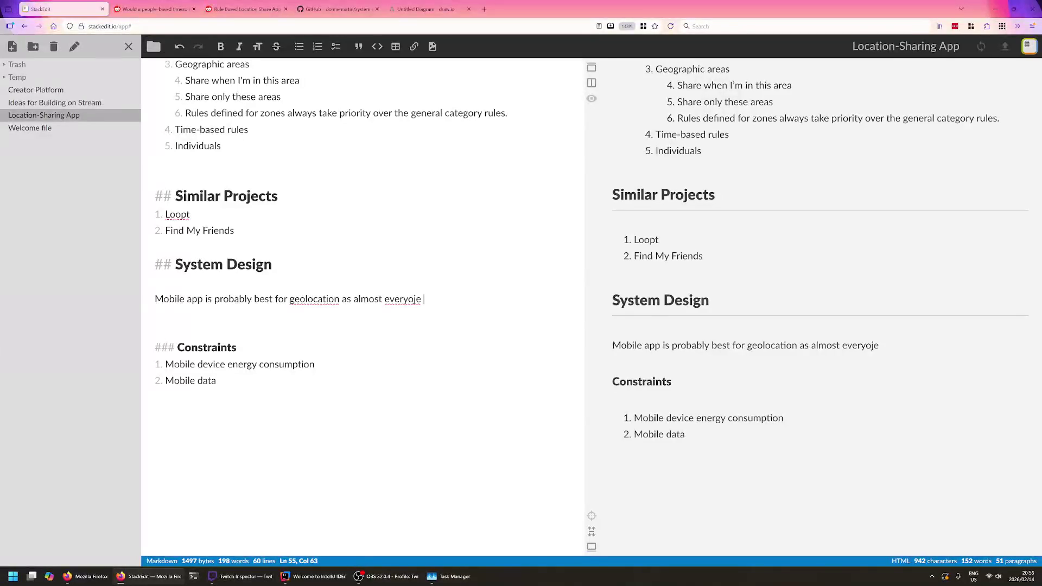
key("BackSpace")
key("BackSpace")
key("BackSpace")
type("ne has a ")
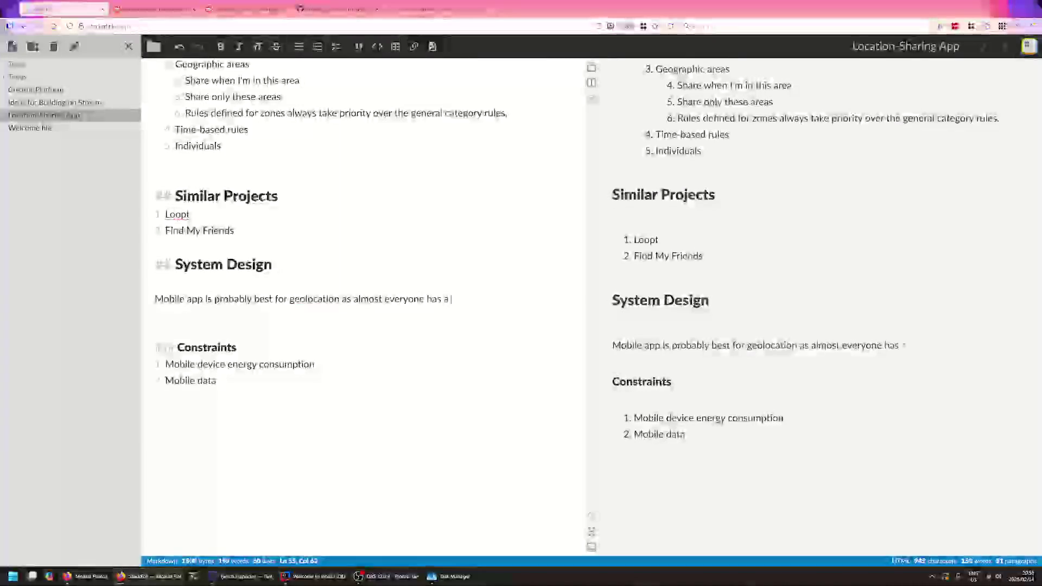
type("phone")
key("Return")
key("BackSpace")
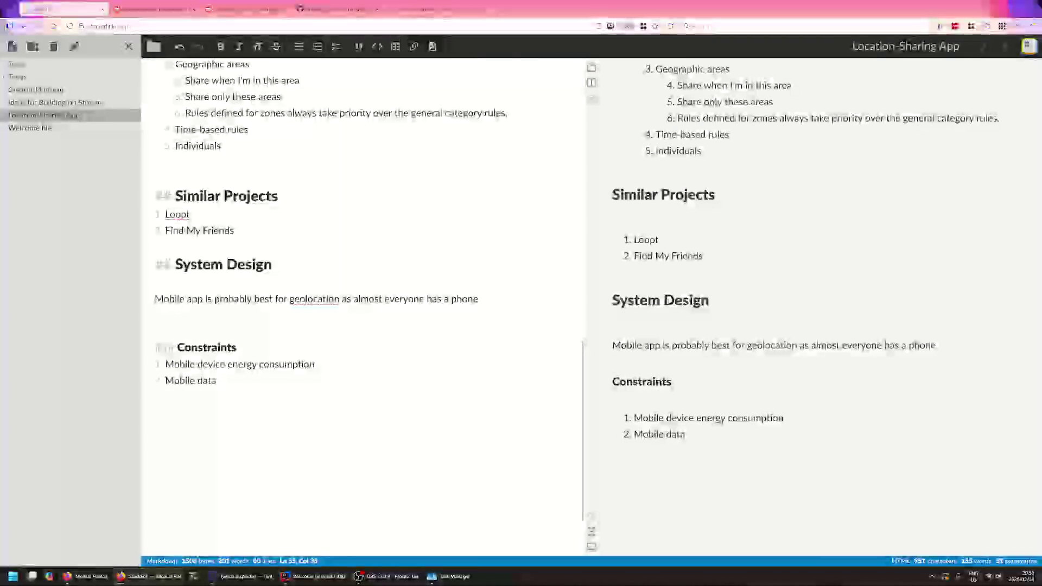
type("-")
key("End")
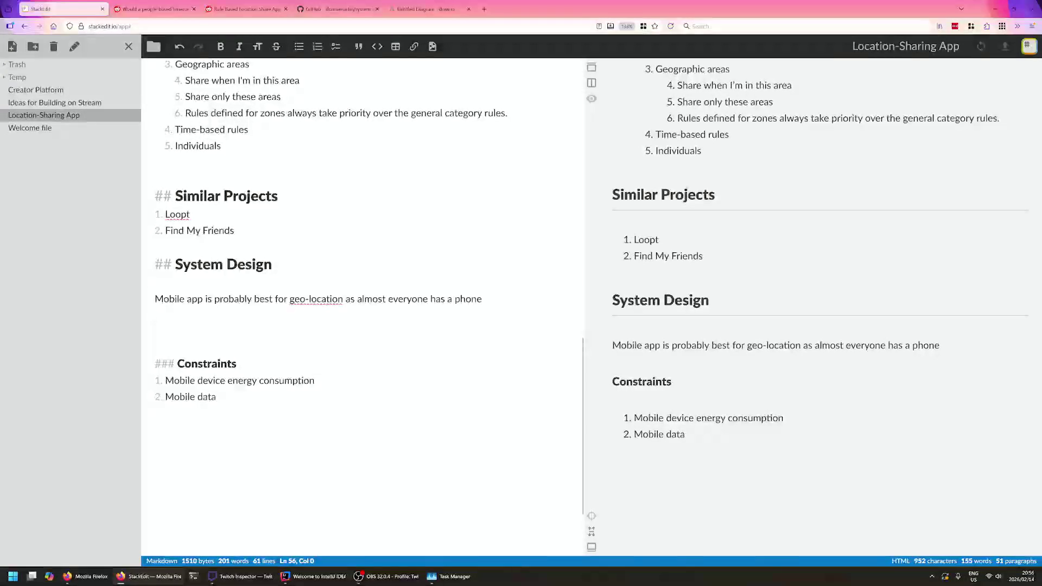
key("Down")
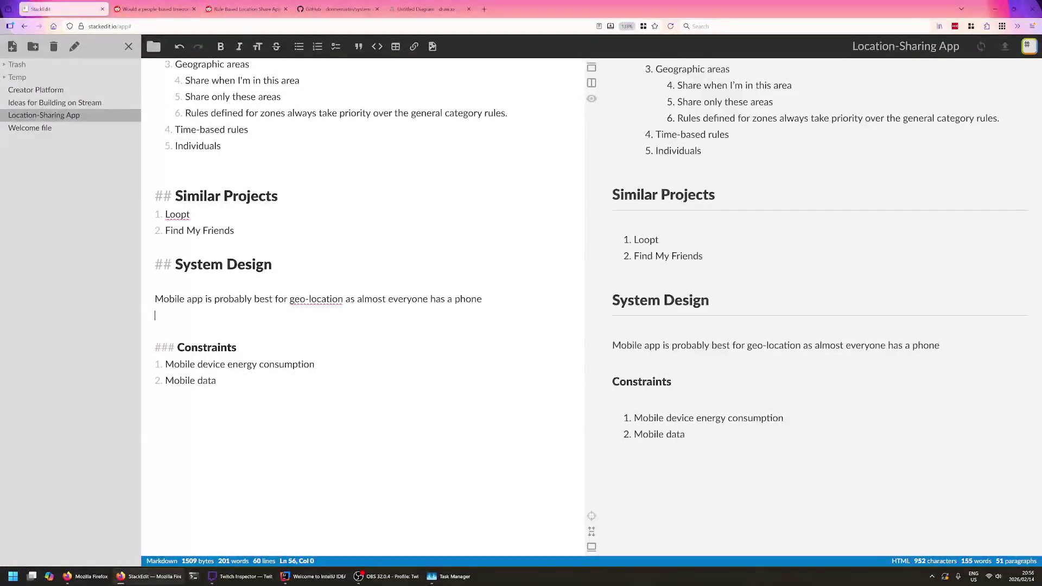
left_click(336, 9)
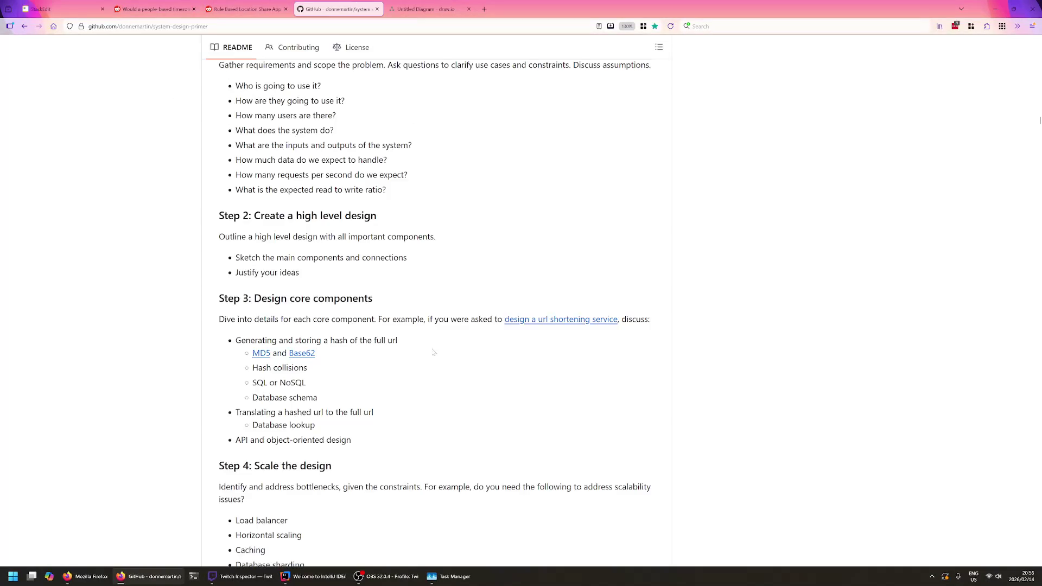
- Skim the primer's design Steps 2–4, then switch to the draw.io diagram
double_click(341, 297)
left_click(389, 300)
scroll(390, 301, "down", 1)
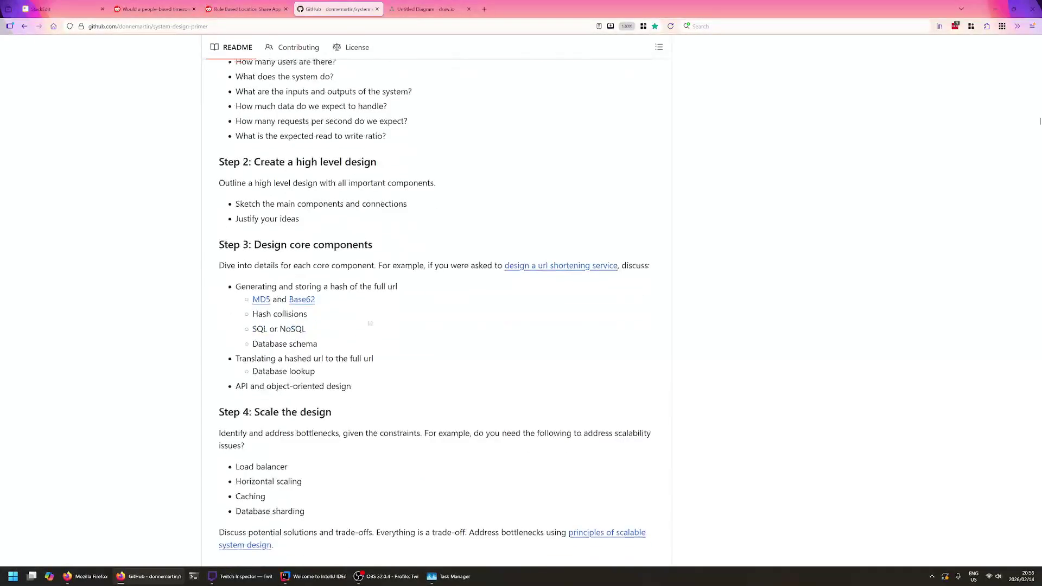
scroll(428, 177, "down", 1)
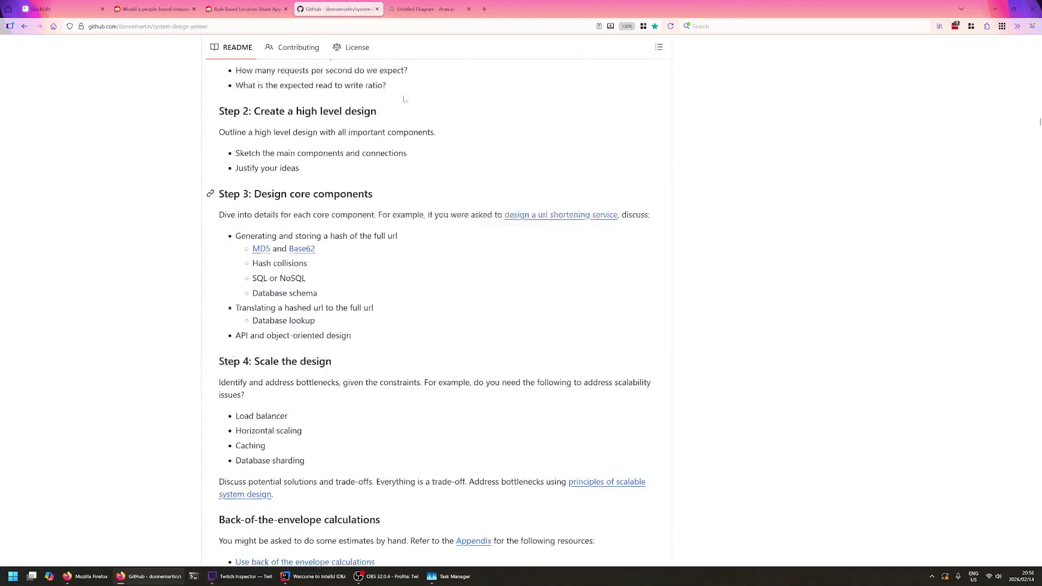
left_click(422, 9)
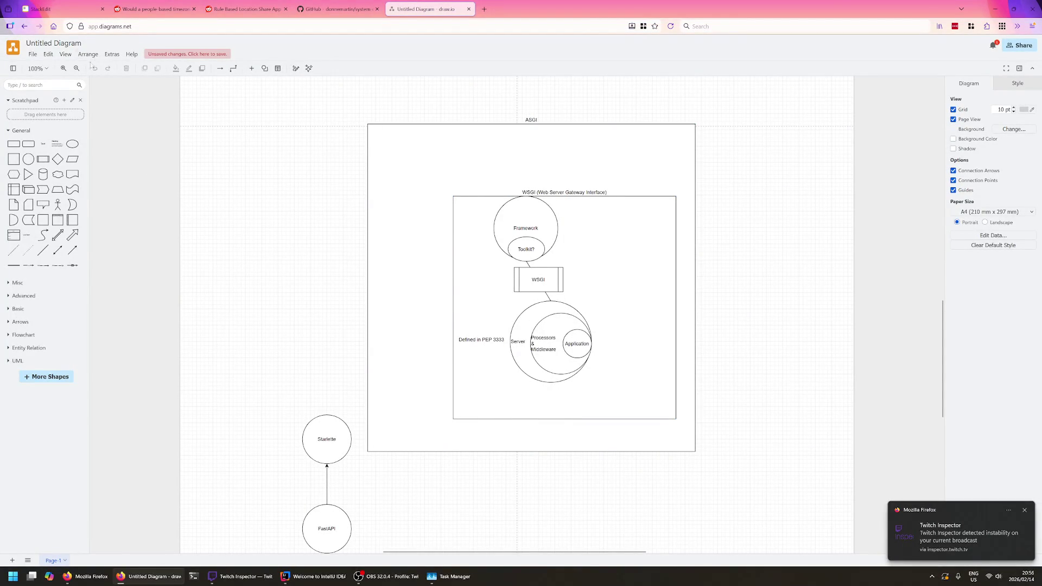
- Rename the untitled draw.io diagram to ASGI
left_click(49, 43)
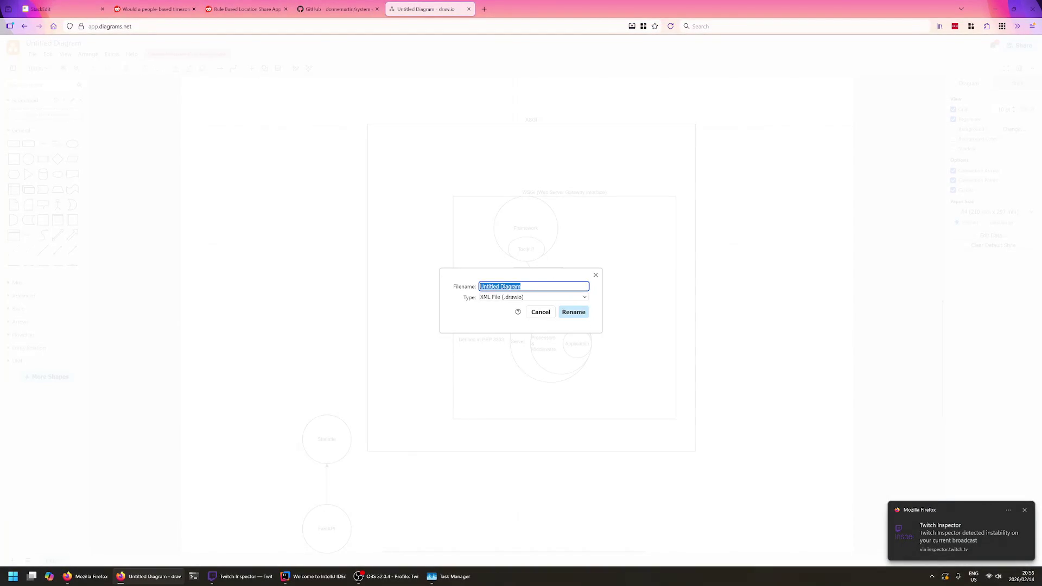
left_click(595, 275)
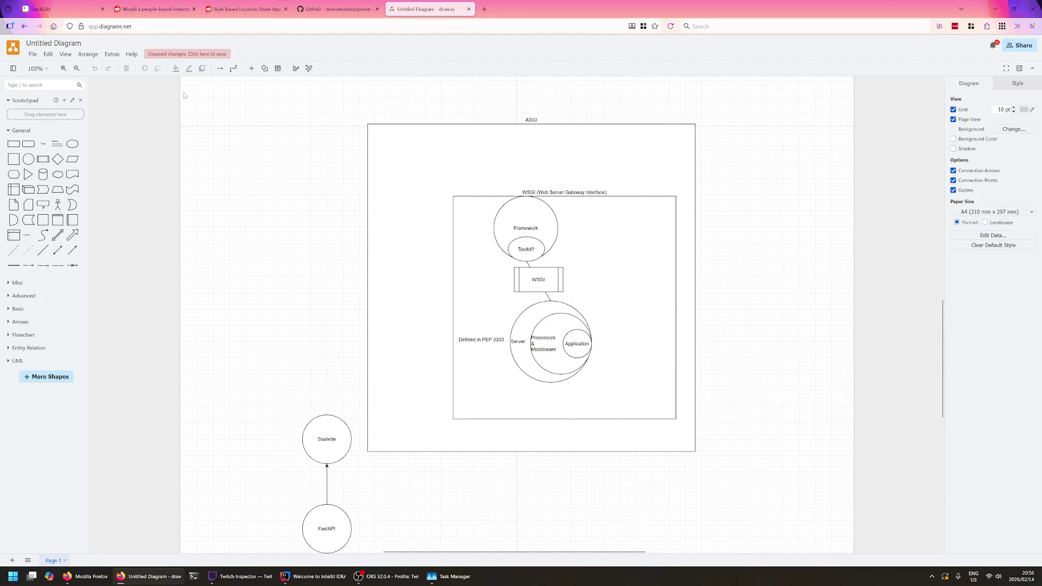
left_click(59, 44)
type("ASGI")
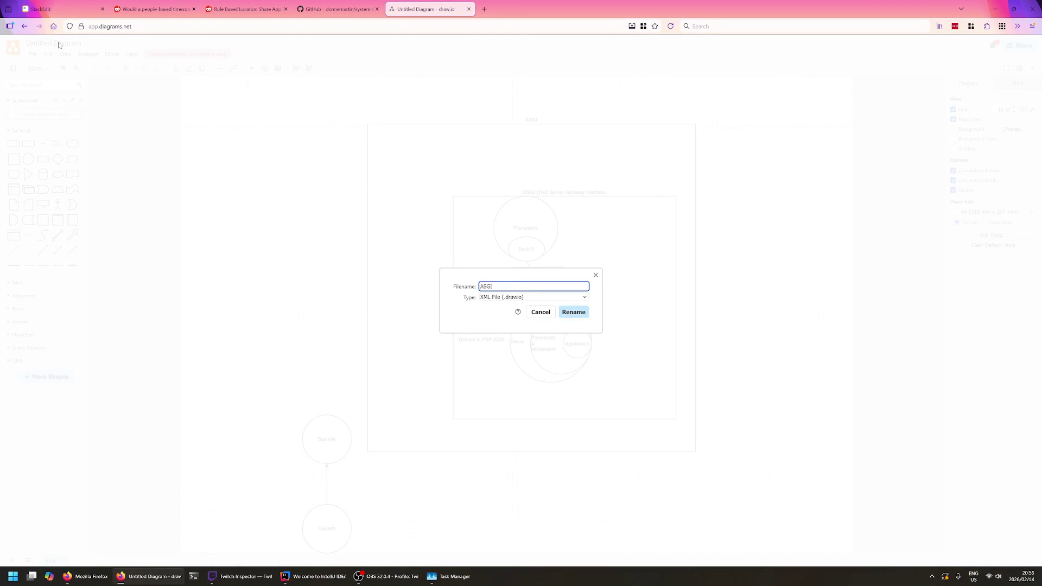
left_click(567, 312)
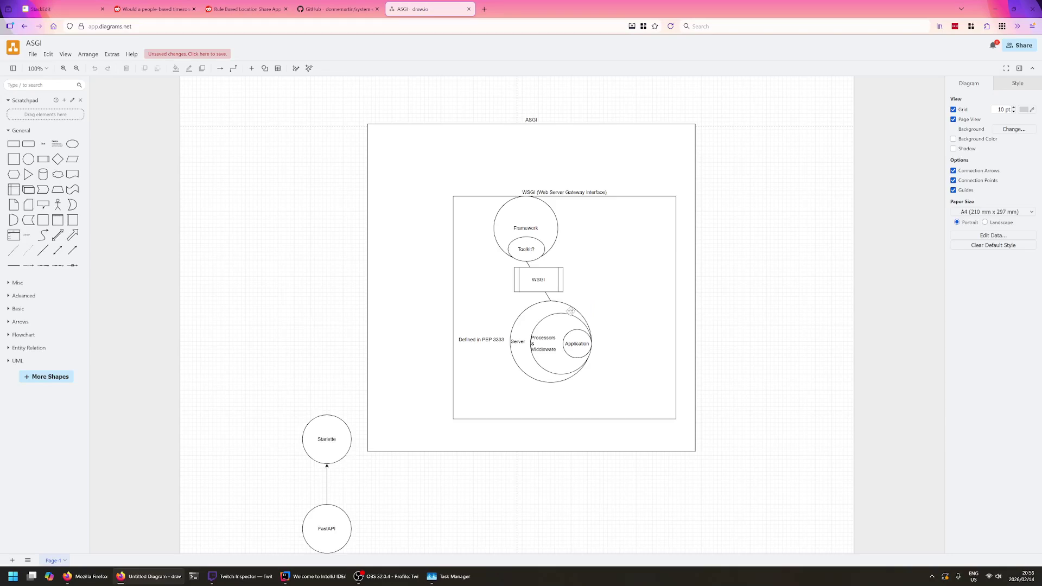
left_click(33, 54)
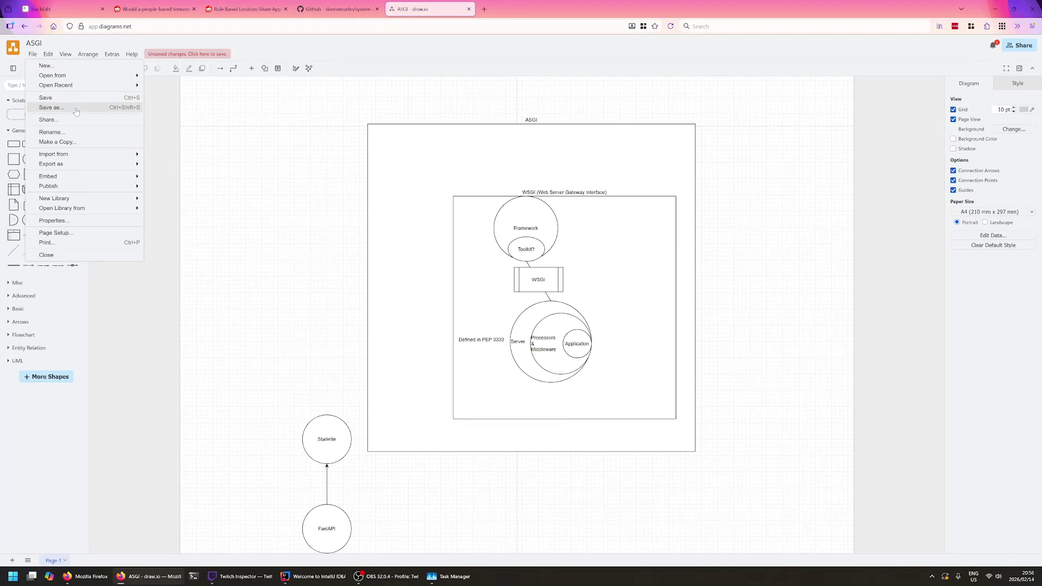
- Save the diagram to Google Drive as ASGI.drawio, authorizing draw.io with the Google account
left_click(76, 109)
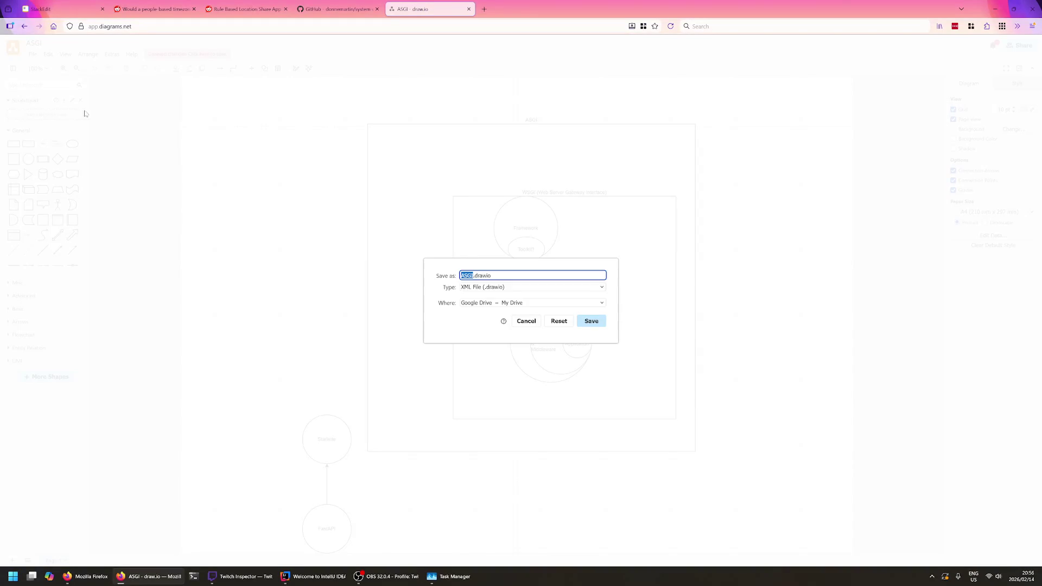
left_click(604, 324)
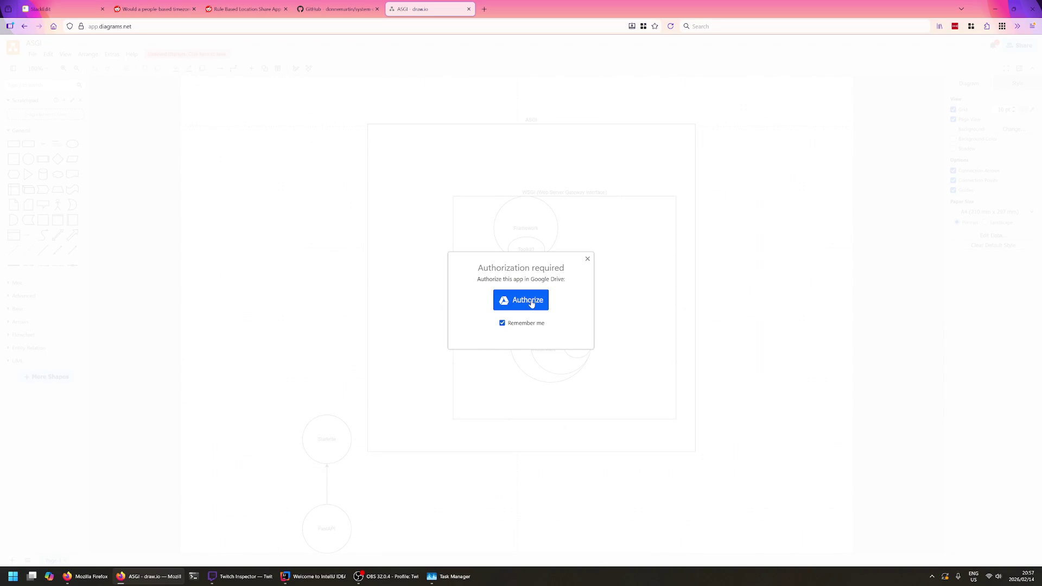
left_click(528, 301)
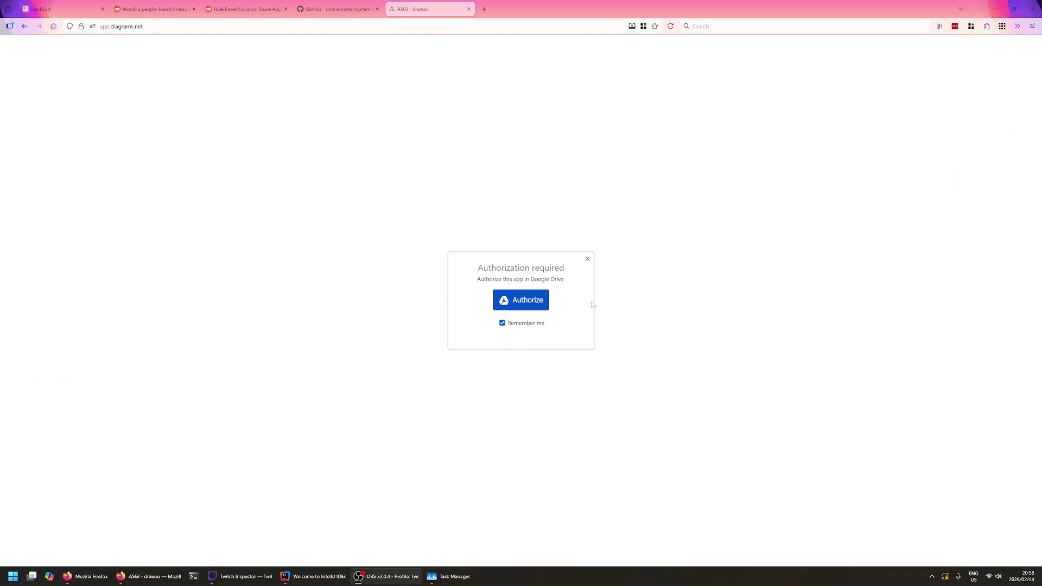
left_click(523, 300)
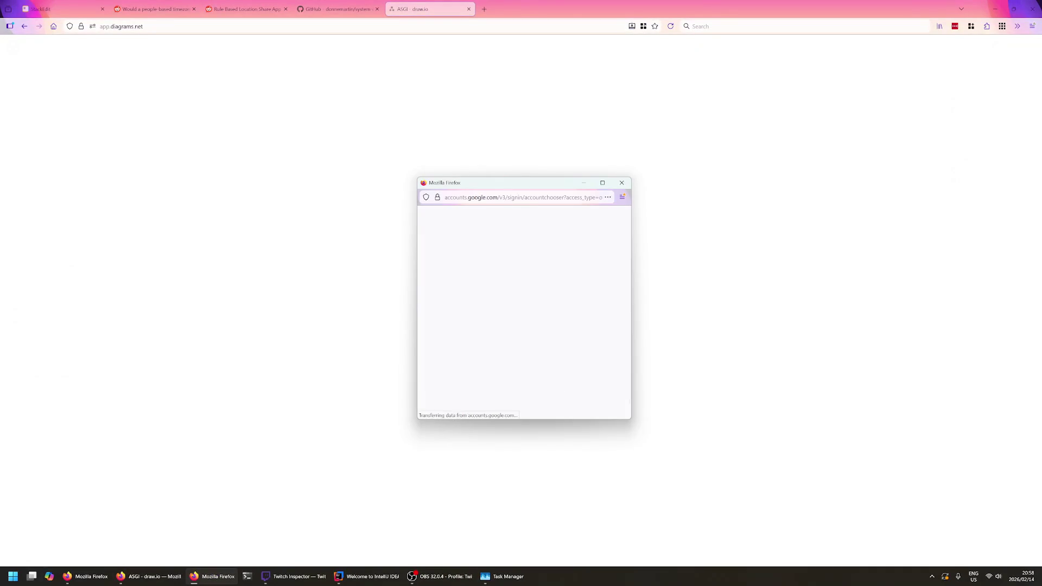
left_click(105, 263)
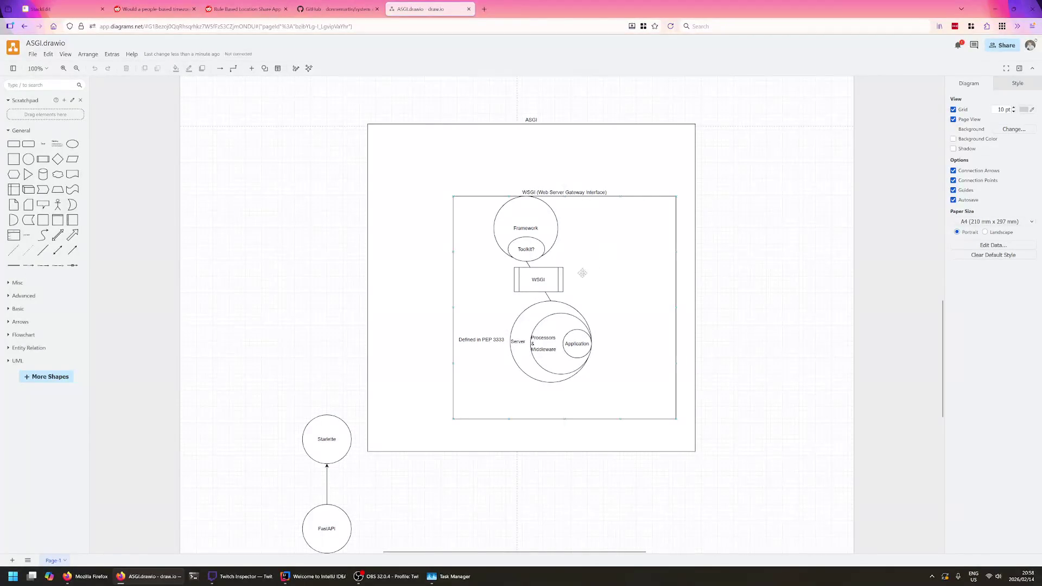
- Create a new blank diagram named 'Location-Sharing App' saved to Google Drive
left_click(33, 57)
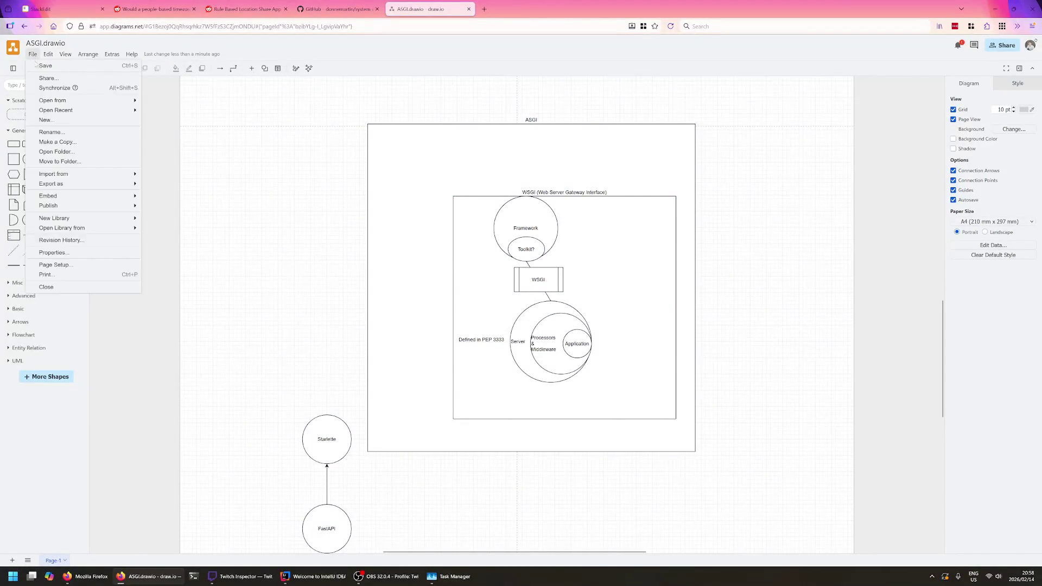
left_click(46, 120)
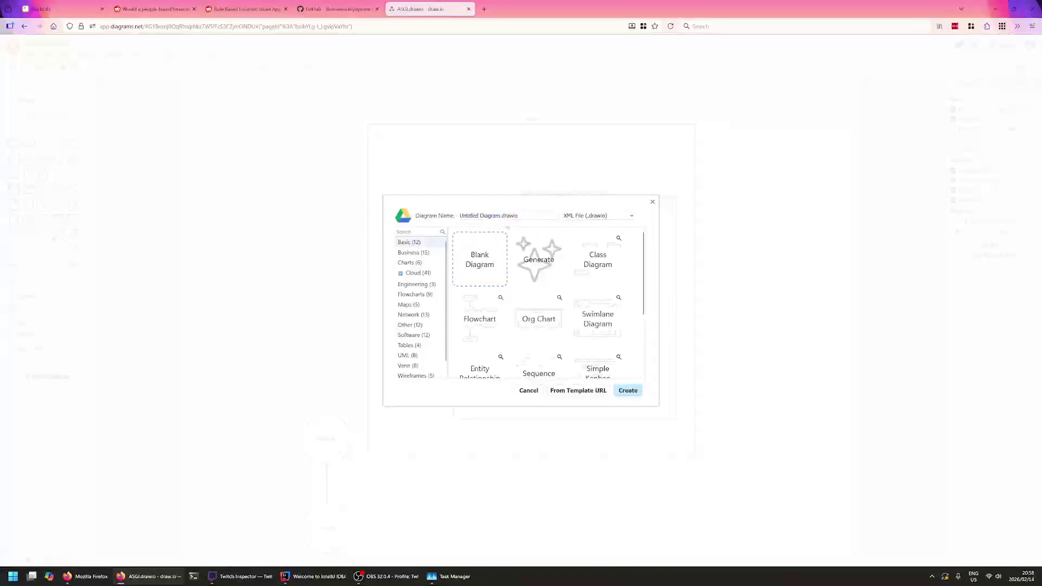
type("Locas")
key("BackSpace")
type("tion-Sharing App")
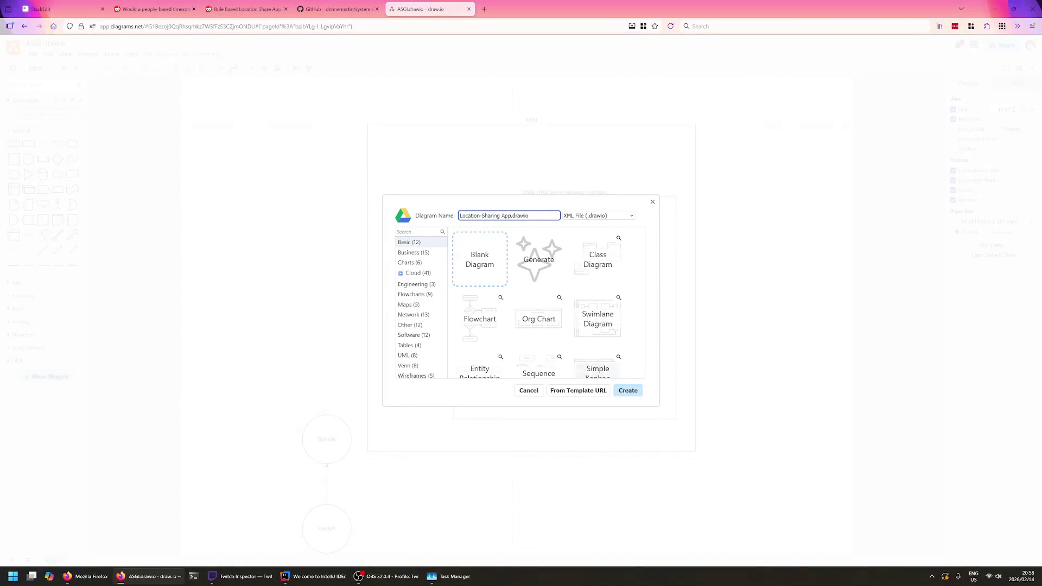
left_click(628, 390)
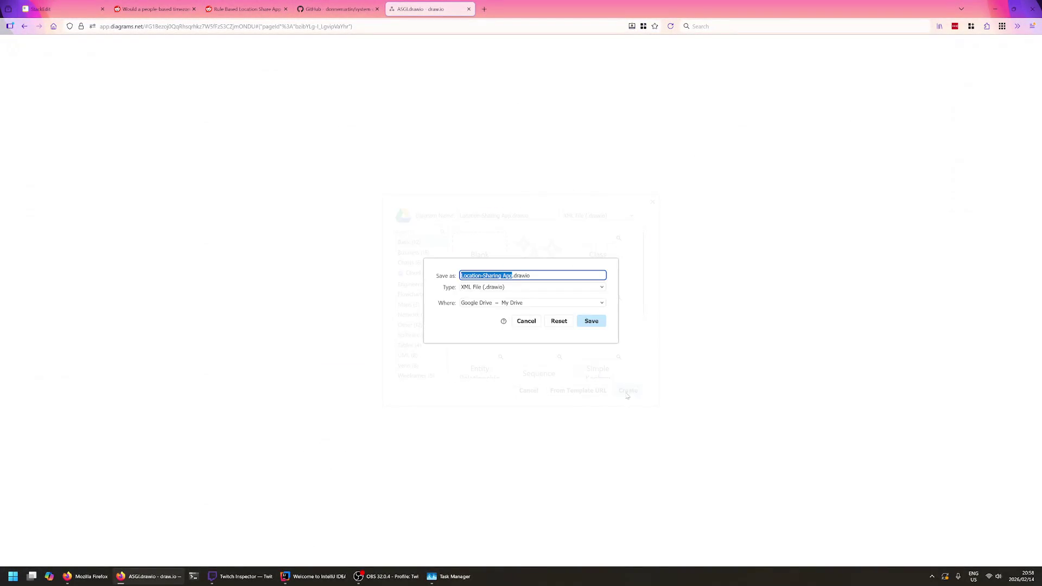
left_click(590, 323)
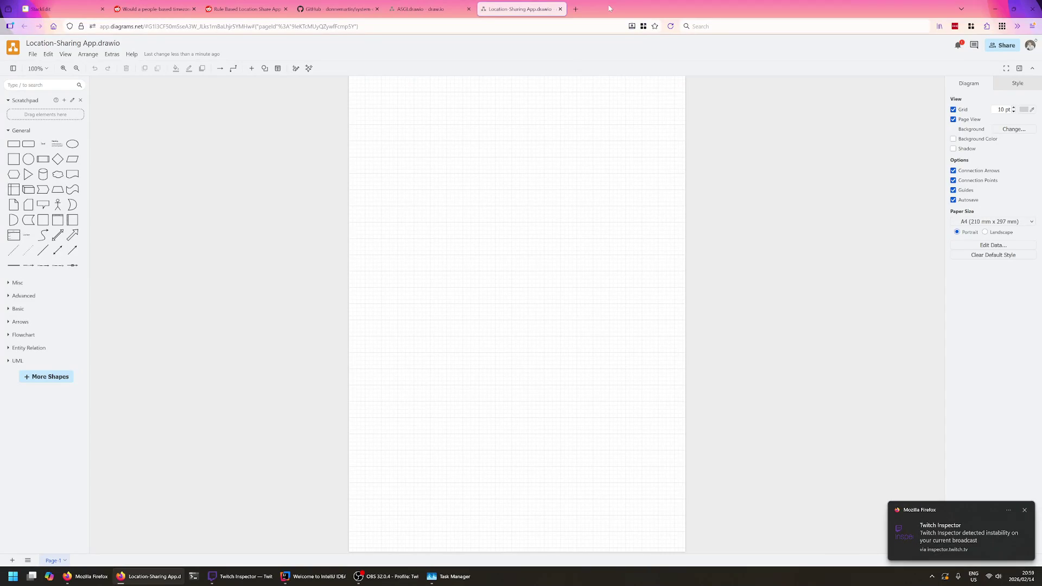
- Add a square box labelled App to the canvas and move it up and to the left
left_click(1025, 513)
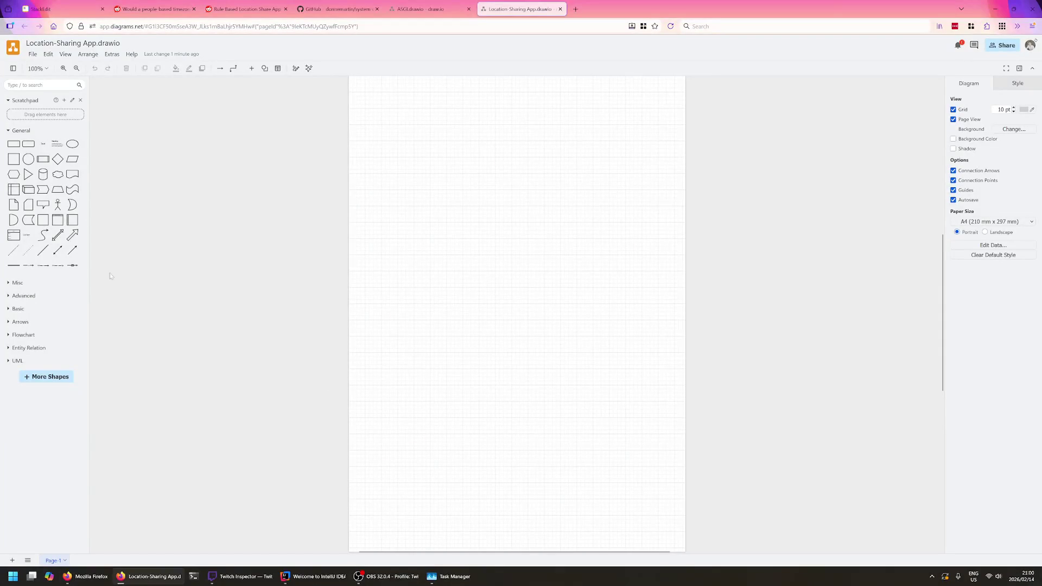
left_click(14, 160)
double_click(520, 317)
type("App")
left_click(551, 349)
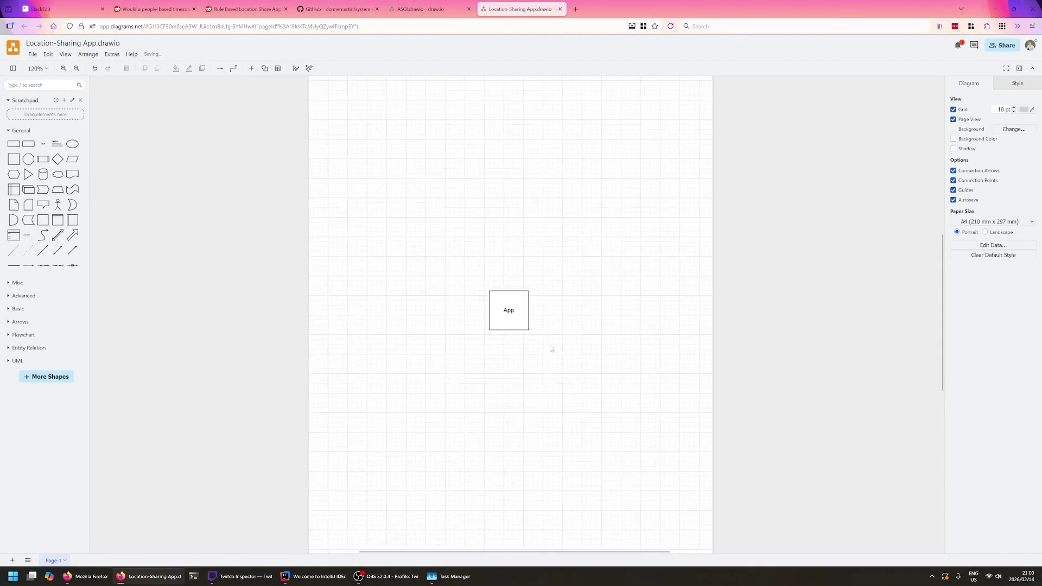
scroll(551, 349, "up", 3, "ctrl")
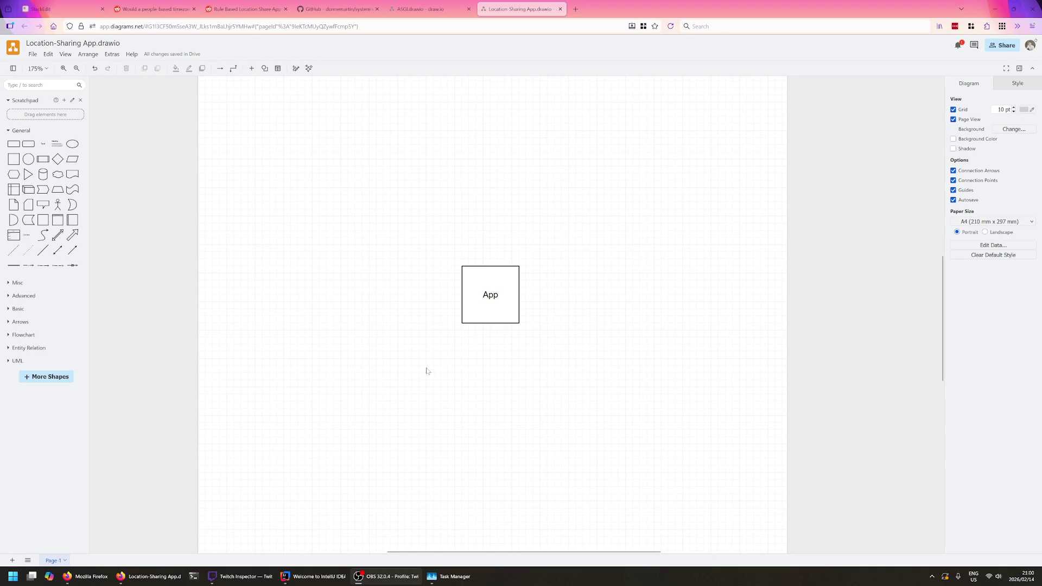
left_click_drag(498, 291, 342, 276)
- Add two blank squares right of App, one above the other, spread apart
left_click(483, 301)
left_click(353, 281)
left_click(414, 285)
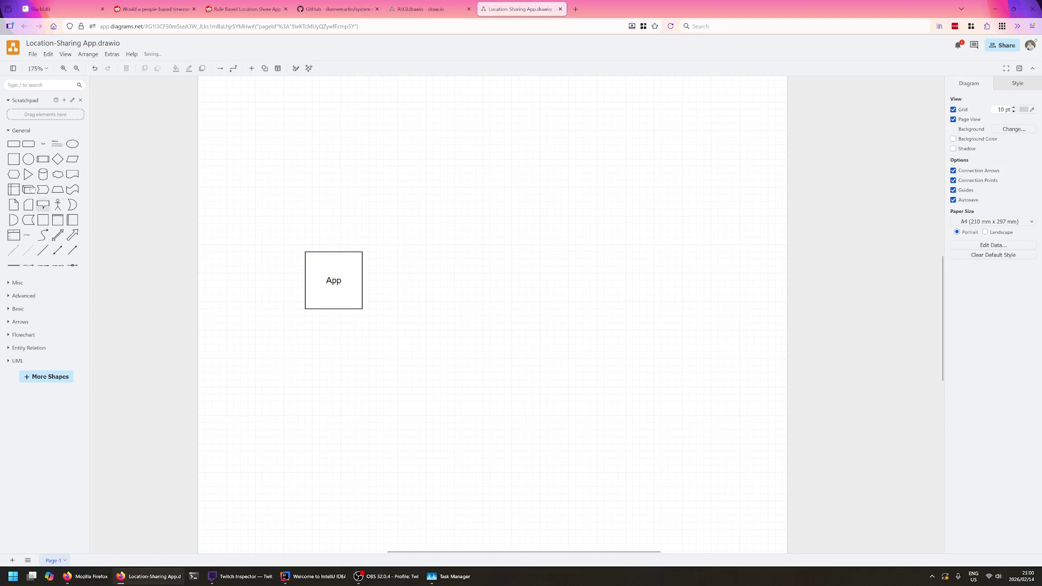
left_click(13, 159)
left_click_drag(520, 331, 519, 260)
left_click(521, 316)
type("Logo")
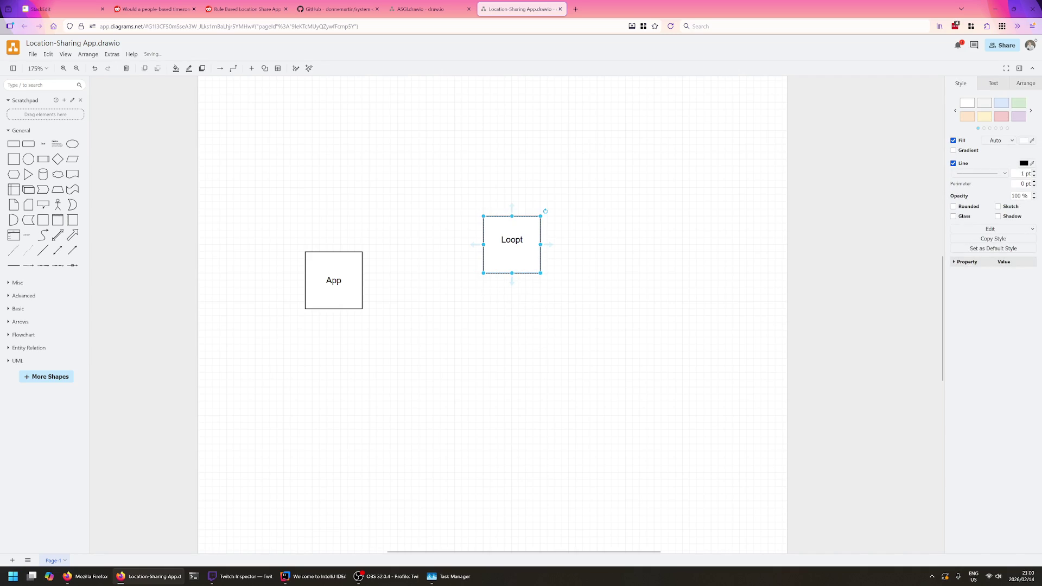
key("ctrl+z")
left_click(537, 342)
left_click(513, 261)
mouse_move(512, 260)
left_mouse_down()
mouse_move(553, 342)
mouse_move(562, 215)
left_mouse_up()
left_click_drag(567, 359, 560, 325)
left_click_drag(558, 211, 537, 197)
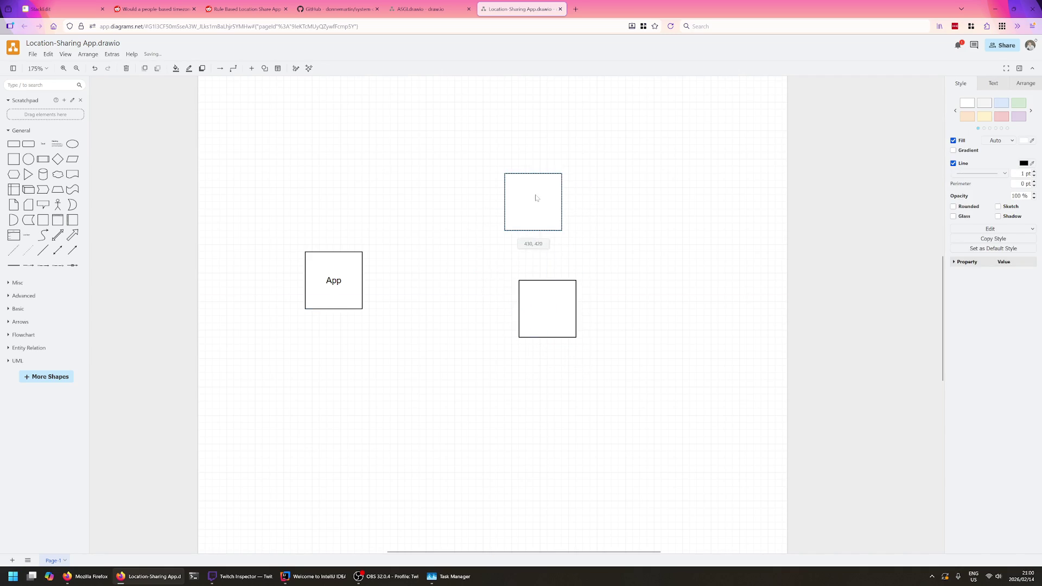
left_click_drag(544, 310, 537, 301)
- Label the upper square Ingestion Service and draw an arrow from App into it
double_click(525, 208)
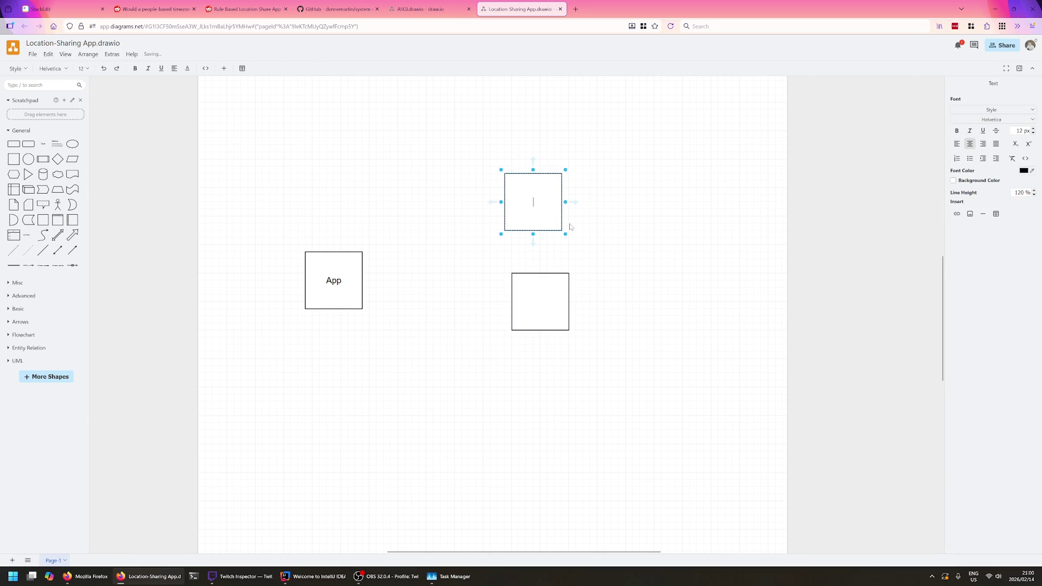
type("Ingestion Service")
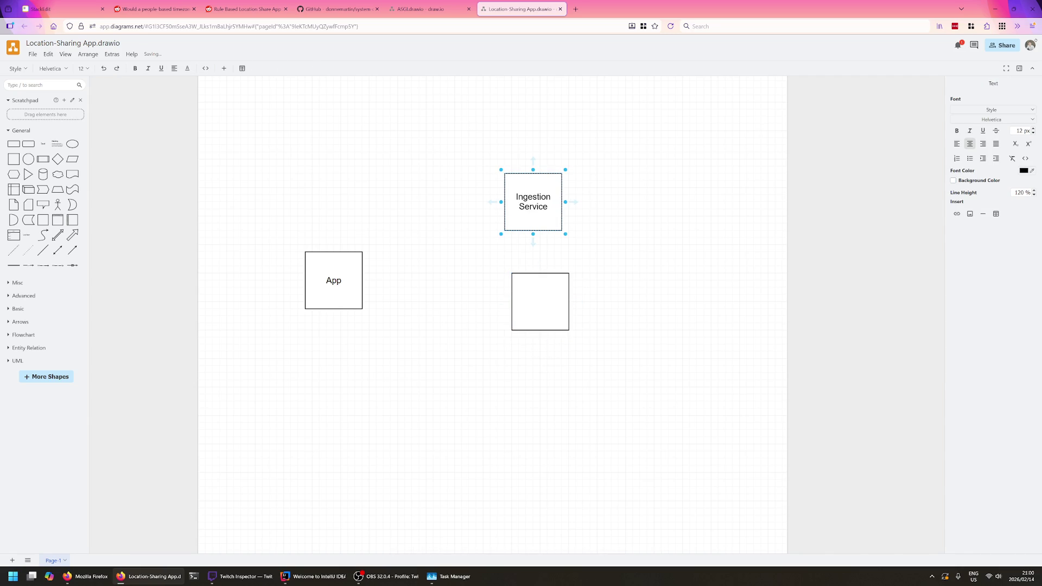
left_click(445, 225)
left_click(351, 282)
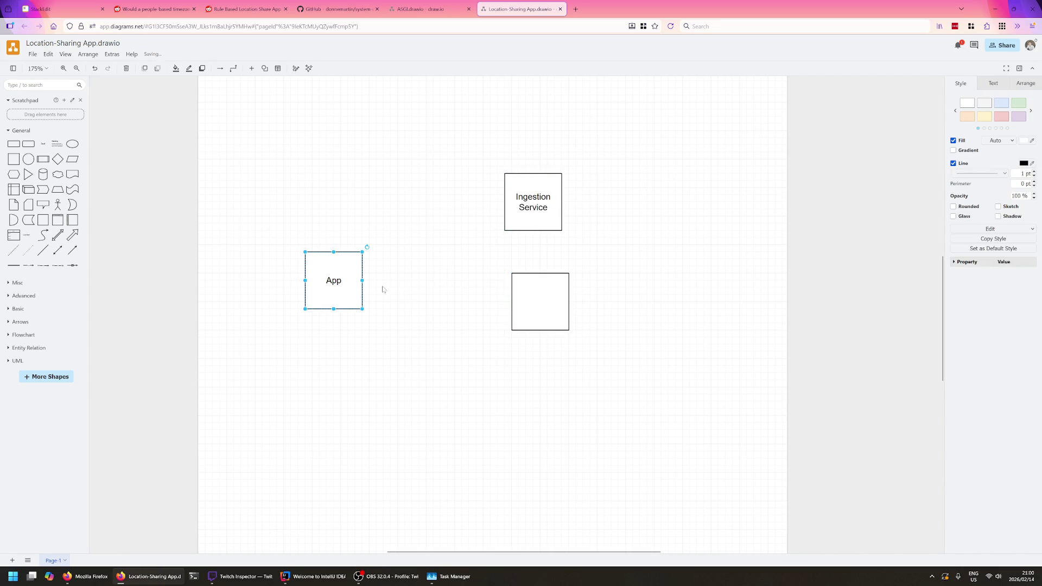
left_click_drag(371, 280, 503, 202)
left_click(531, 228)
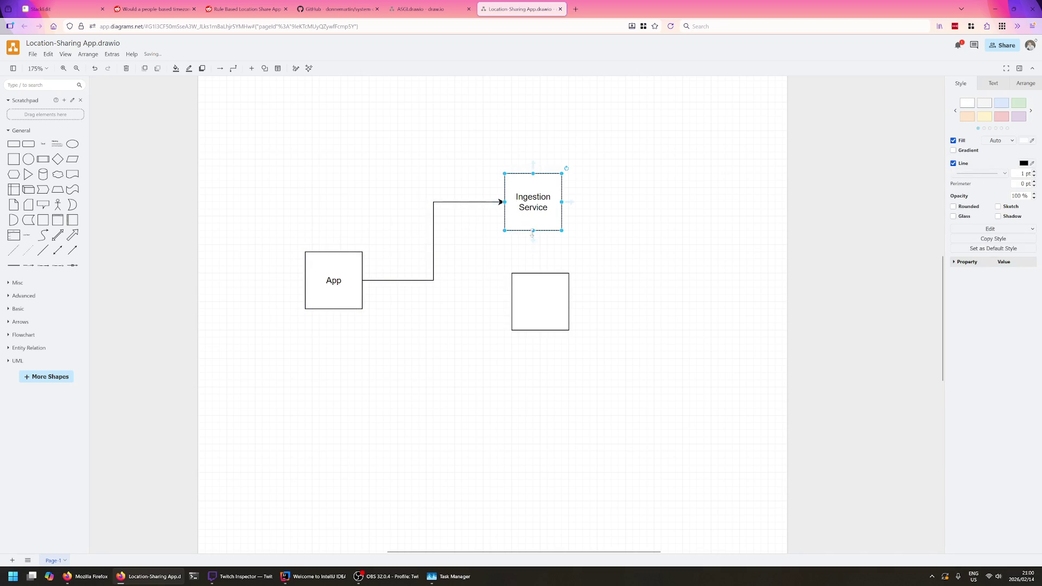
- Align the lower square under Ingestion Service and label it Location Service
left_click_drag(552, 309, 544, 317)
key("F2")
left_click(534, 309)
key("Escape")
double_click(538, 308)
left_click(415, 375)
double_click(528, 309)
type("Location Service")
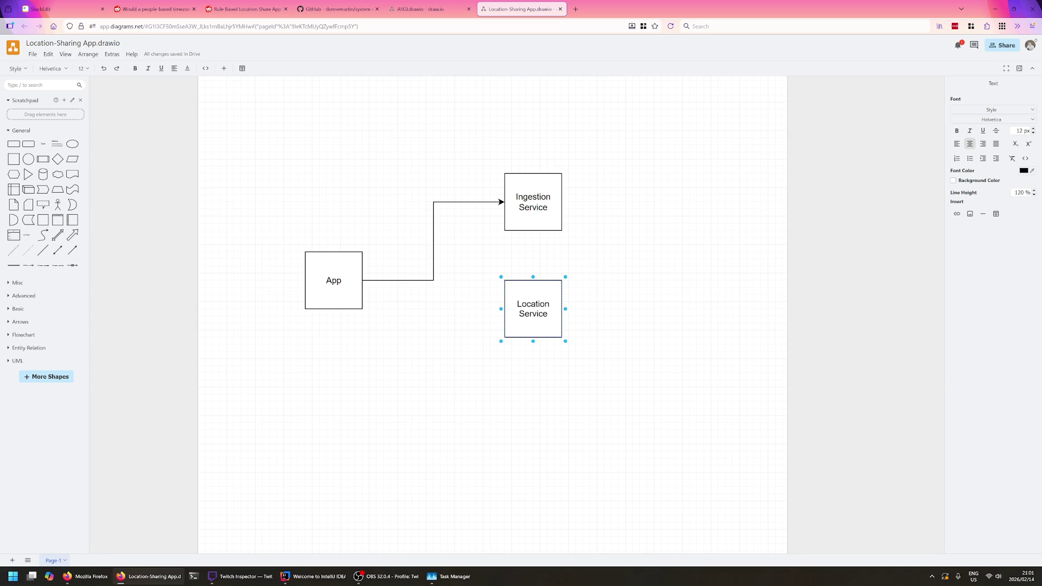
left_click(659, 421)
- Replace the lower square's label with Friends Service, fixing a typo in Friends
double_click(533, 313)
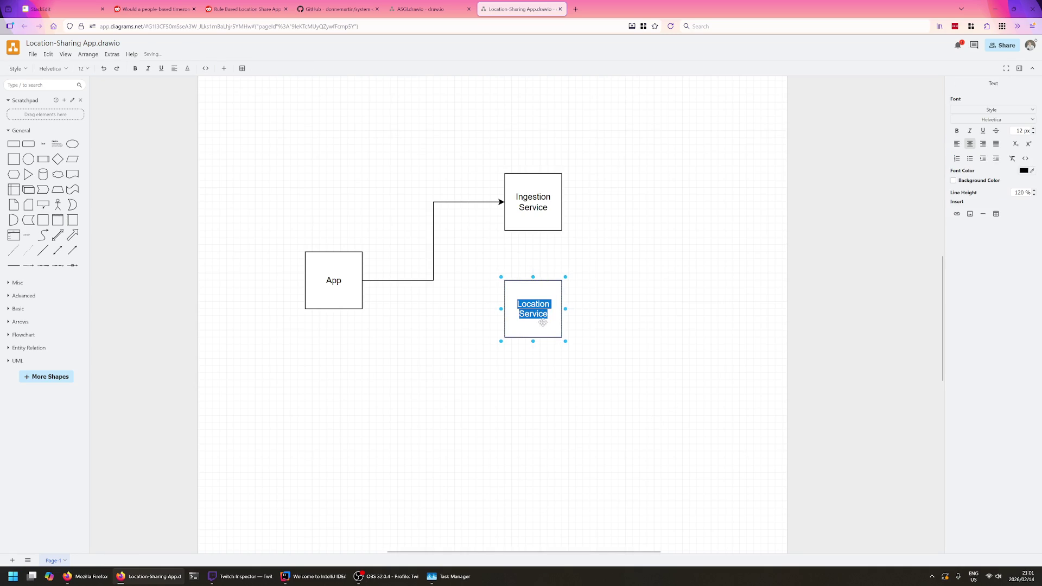
key("Escape")
left_click(581, 323)
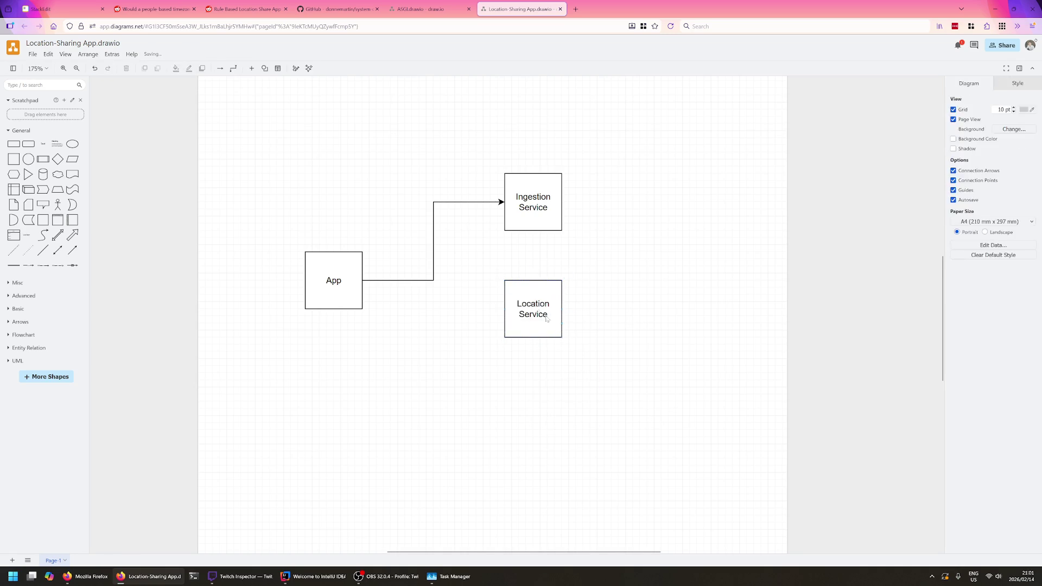
double_click(541, 318)
key("BackSpace")
type("Friend S")
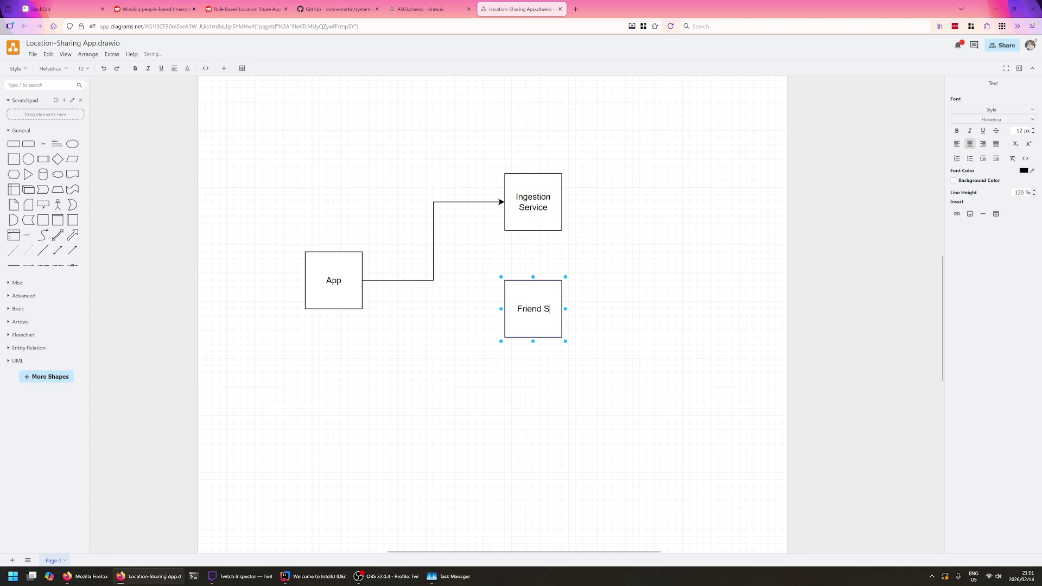
type("erviuc")
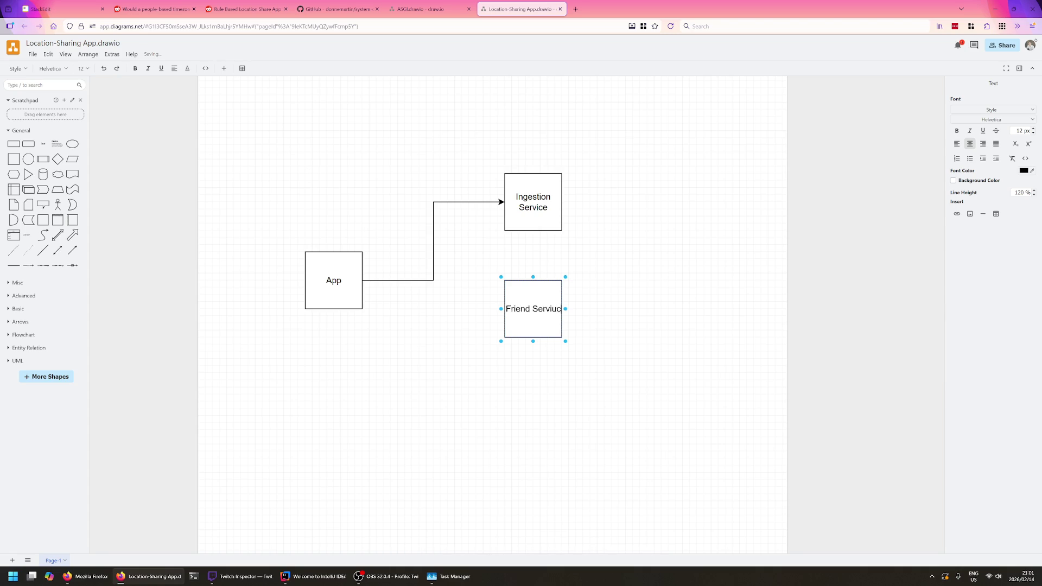
key("BackSpace")
key("BackSpace")
left_click(602, 414)
double_click(526, 324)
left_click(527, 324)
type("s")
left_click(567, 409)
- Nudge Friends Service into alignment, check the boxes, and return to the StackEdit outline
left_click(514, 210)
left_click(572, 342)
left_click_drag(526, 311, 531, 313)
left_click(537, 232)
left_click(533, 303)
left_click(548, 202)
double_click(529, 300)
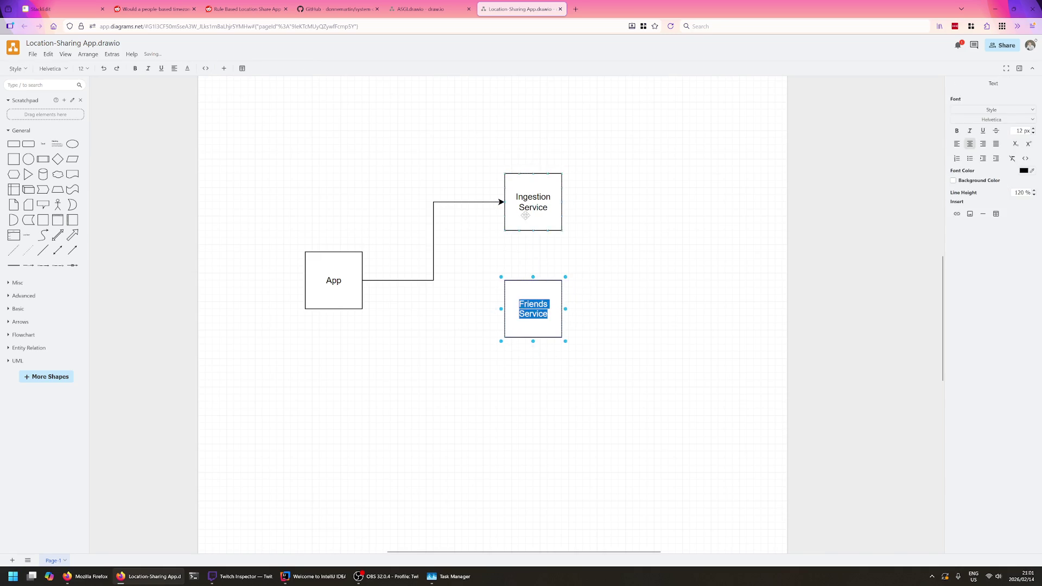
left_click(538, 305)
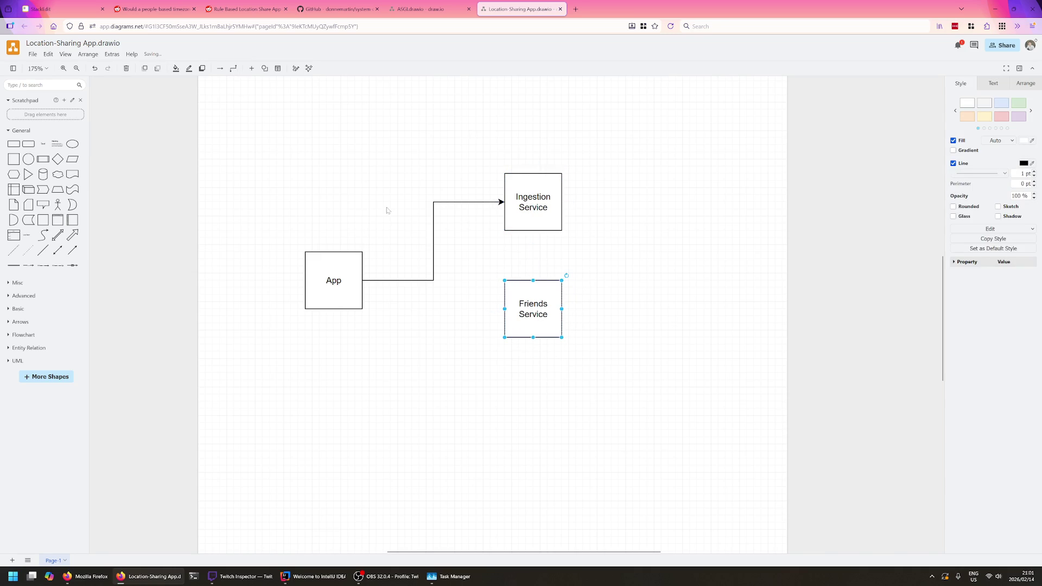
left_click(385, 209)
left_click(51, 8)
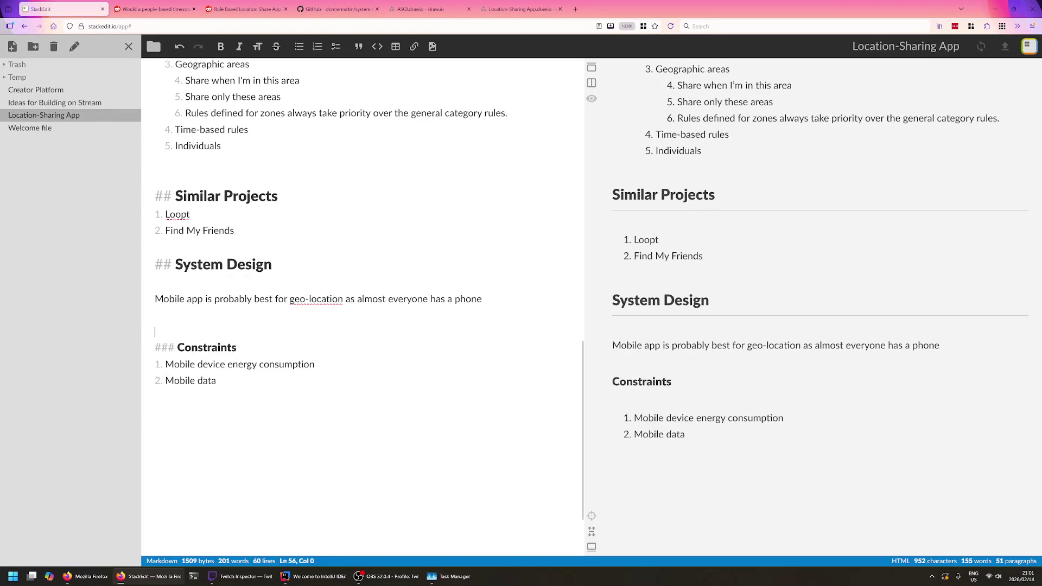
scroll(181, 181, "up", 3)
scroll(181, 180, "up", 3)
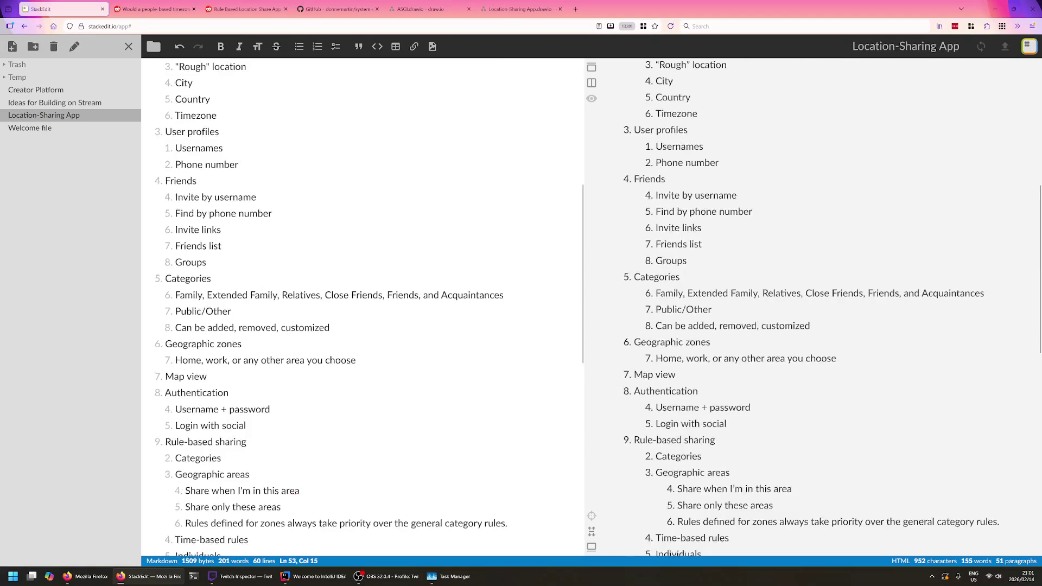
- Review the Friends section of the outline, then return to the draw.io diagram
double_click(181, 180)
left_click(223, 197)
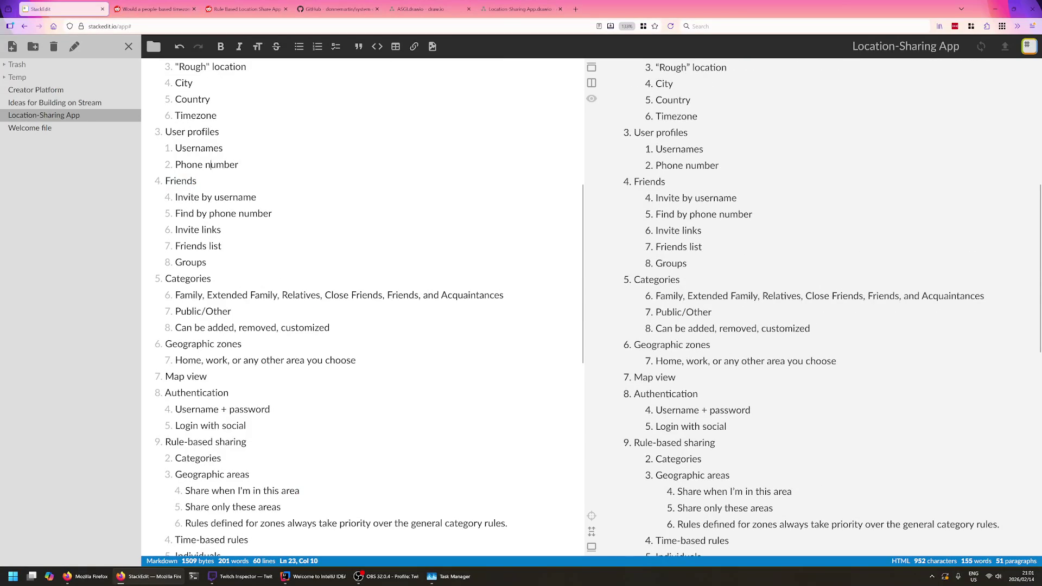
left_click(196, 182)
left_click(520, 10)
key("Escape")
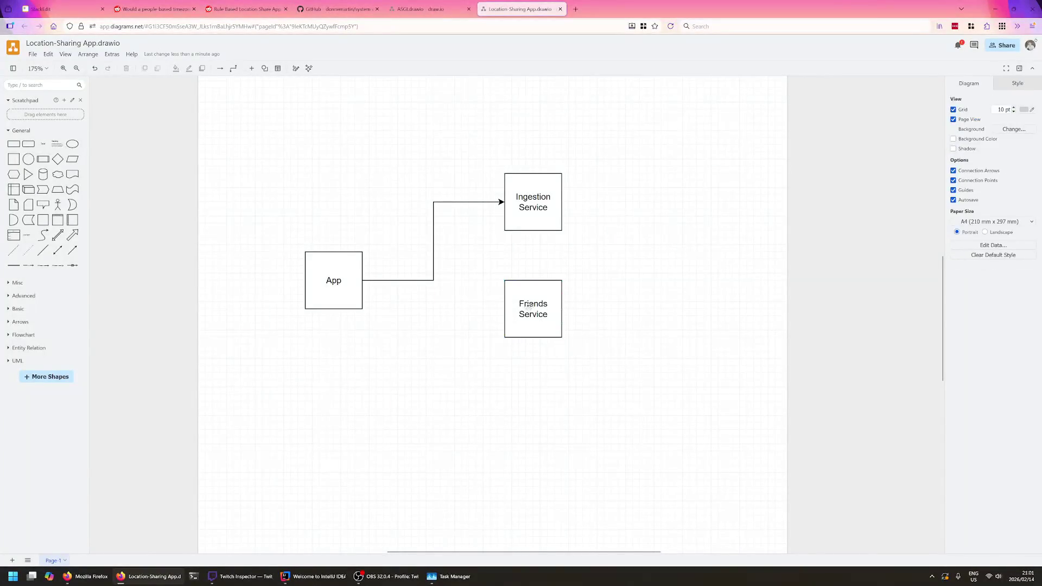
- Add a database cylinder right of Friends Service and draw an arrow from Friends Service into it
left_click(571, 313)
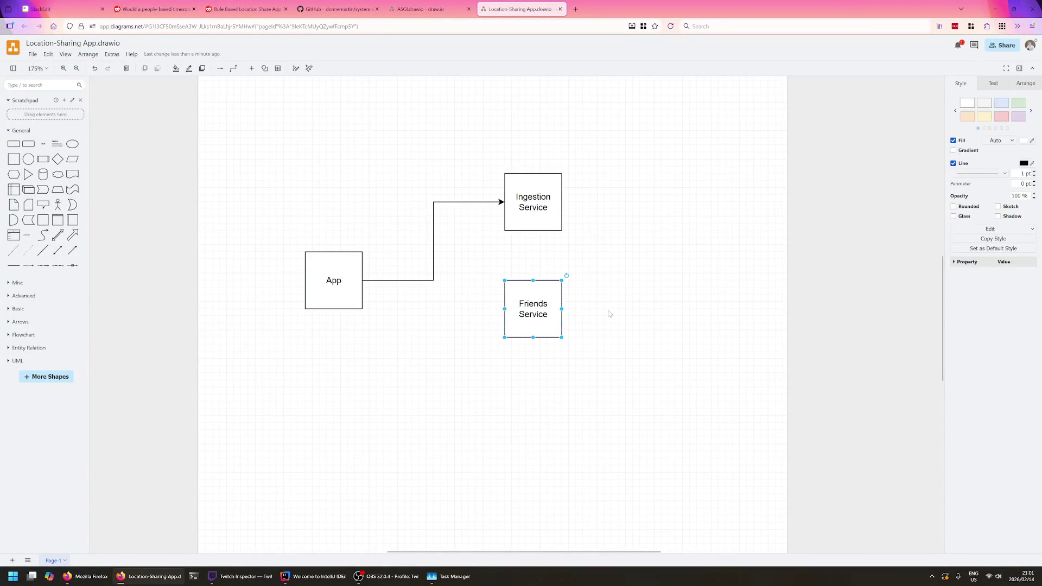
key("Escape")
left_click(42, 174)
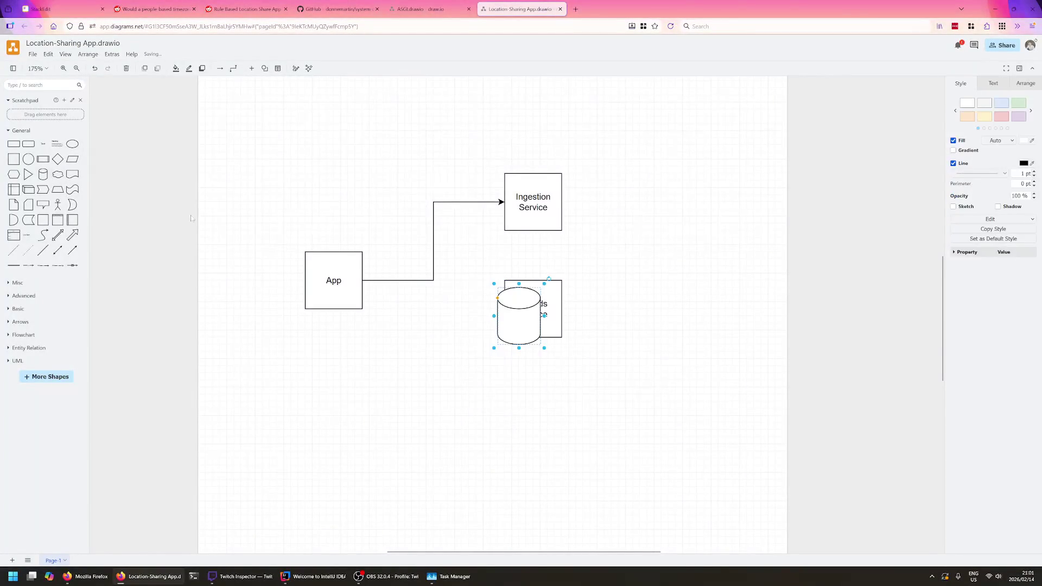
left_click_drag(525, 330, 642, 316)
left_click(560, 322)
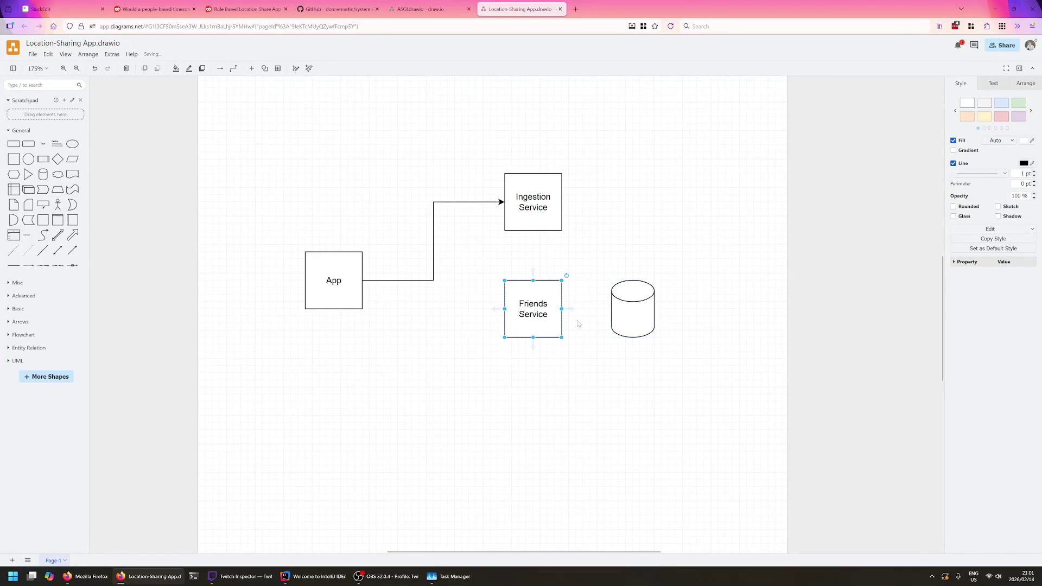
left_click_drag(568, 310, 627, 310)
- Check the Ingestion and Friends Service box positions, leave them as is, and switch to StackEdit
left_click(535, 303)
left_click(533, 252)
left_click_drag(541, 217, 542, 220)
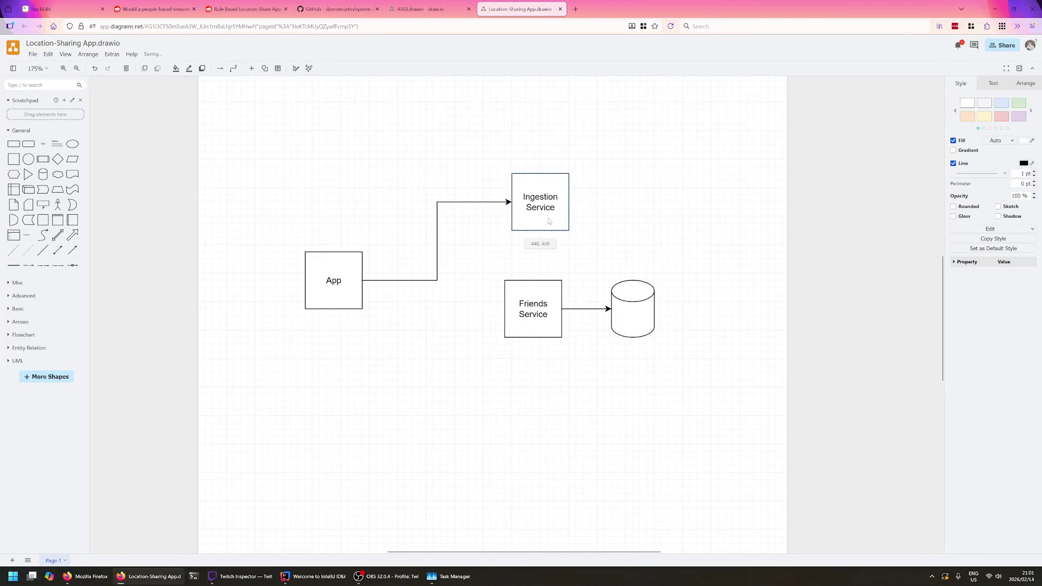
left_click(441, 273)
left_click(540, 202)
left_click(531, 294)
left_click(524, 188)
left_click(533, 304)
left_click(533, 204)
left_click(533, 309)
left_click(334, 280)
left_click(333, 183)
left_click(538, 309)
left_click(586, 293)
left_click(537, 204)
left_click(449, 293)
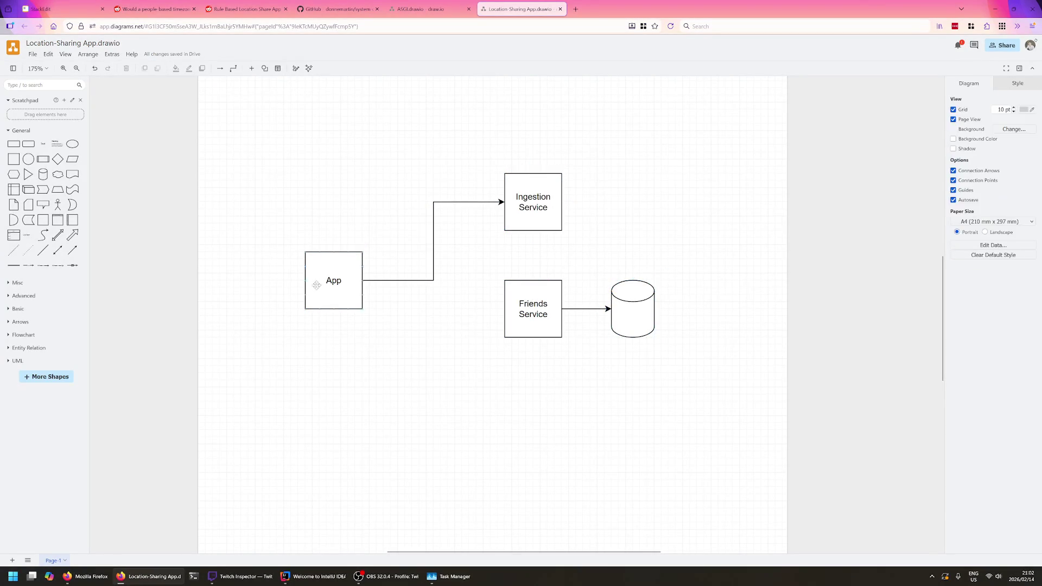
key("ctrl+Tab")
- Glance at the Reddit tab, review the Features list in StackEdit, then return to draw.io
left_click(151, 5)
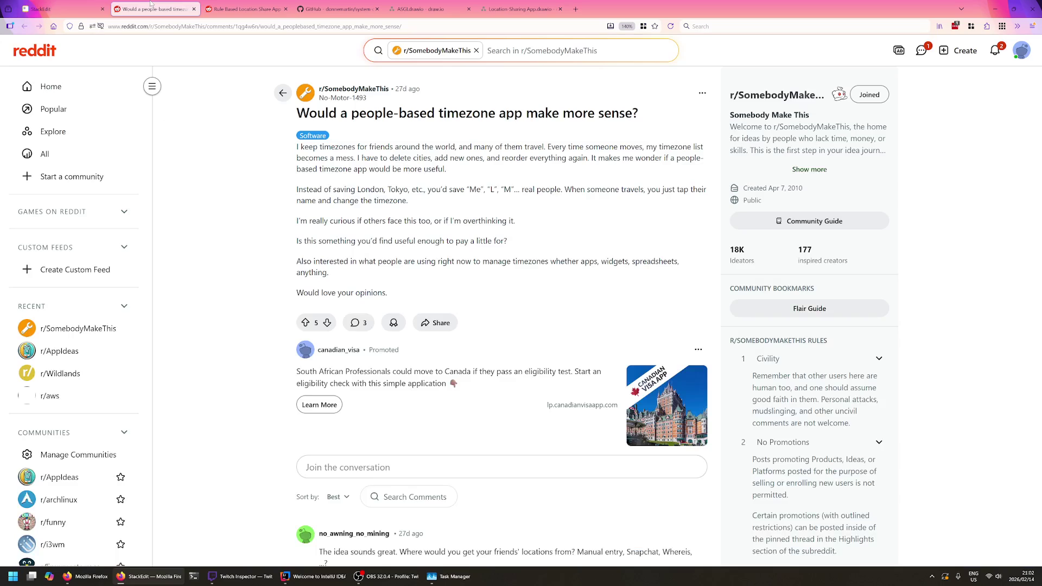
left_click(68, 5)
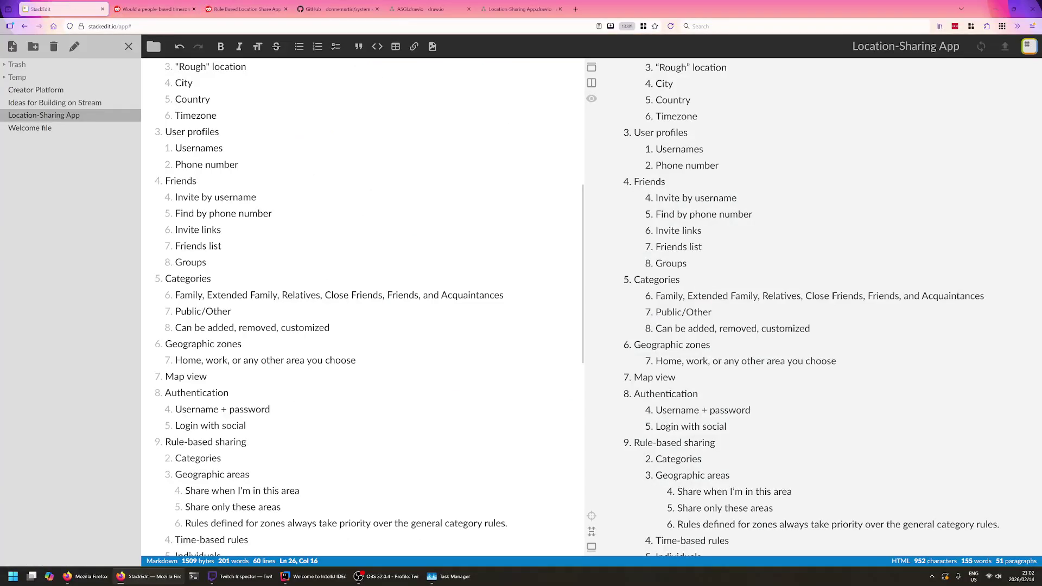
scroll(570, 310, "down", 3)
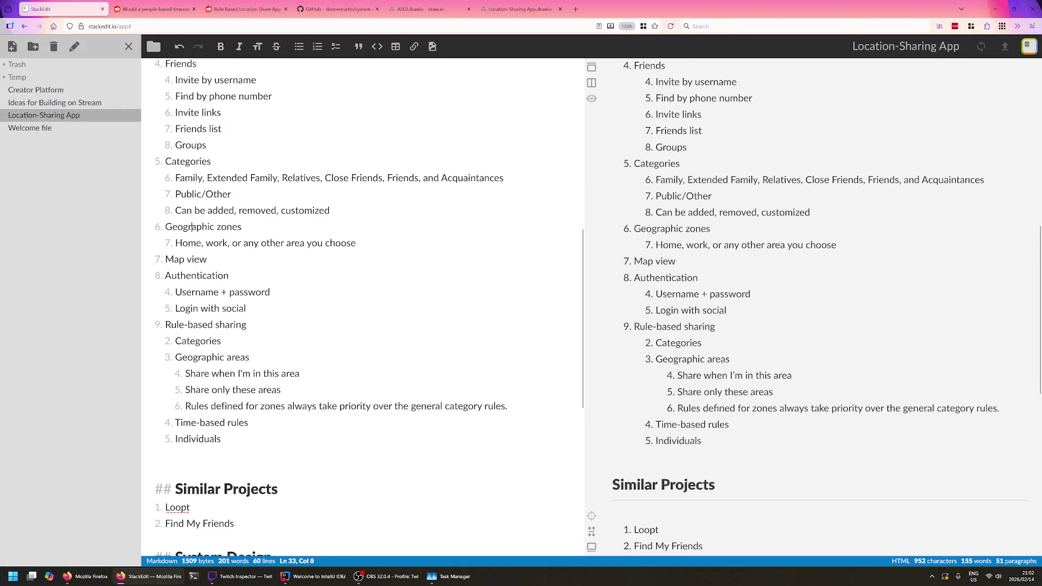
key("Up")
key("Up")
key("Up")
scroll(362, 310, "up", 6)
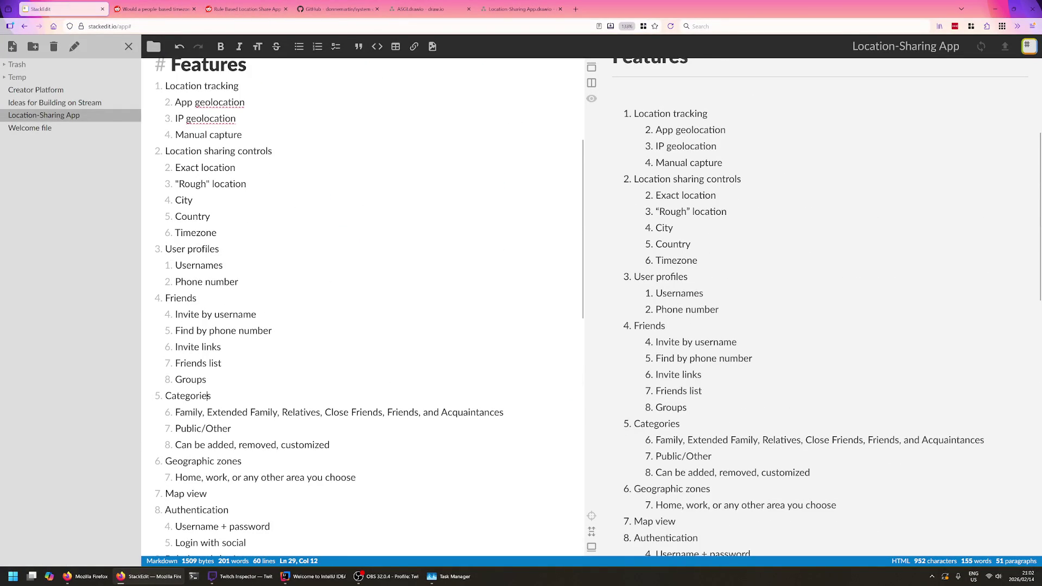
key("Down")
key("End")
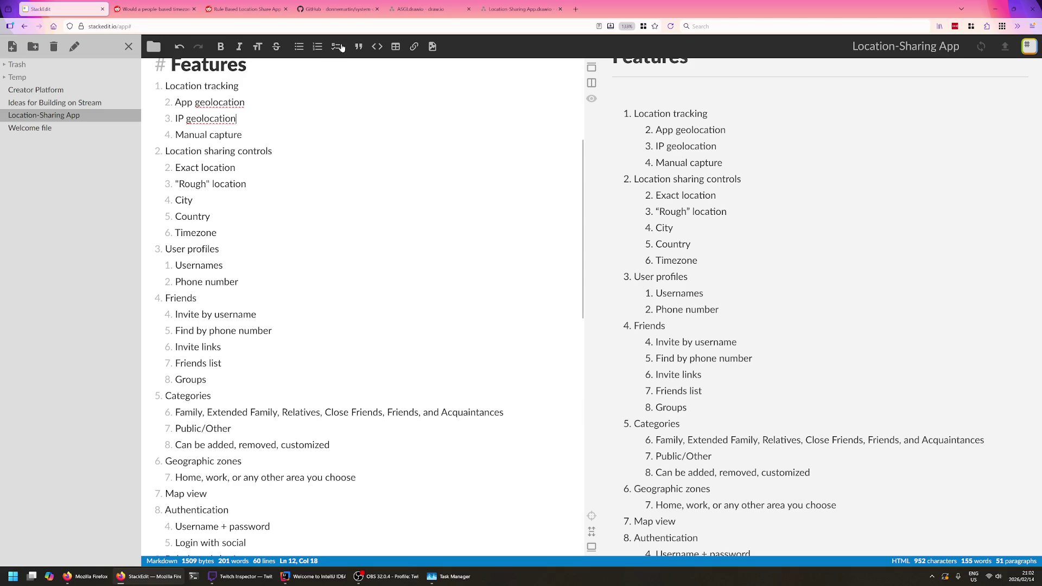
left_click(505, 8)
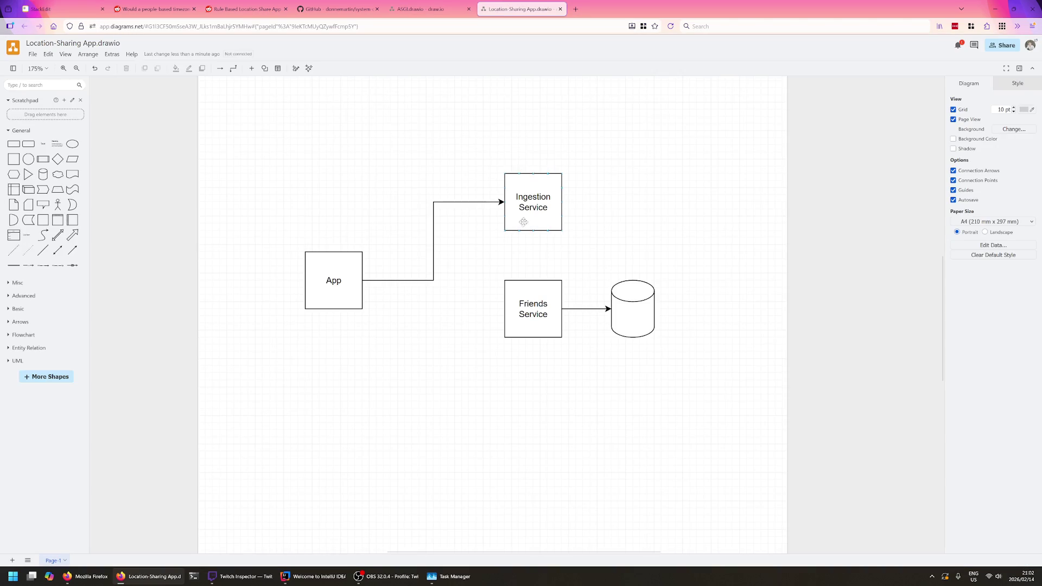
left_click(652, 321)
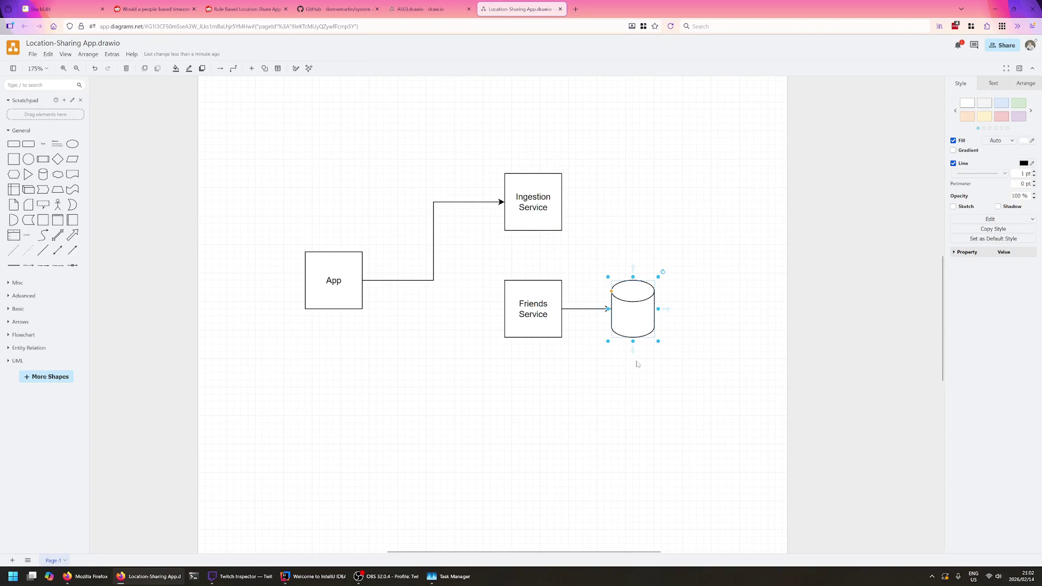
mouse_move(633, 318)
left_mouse_down()
mouse_move(620, 211)
mouse_move(633, 207)
left_mouse_up()
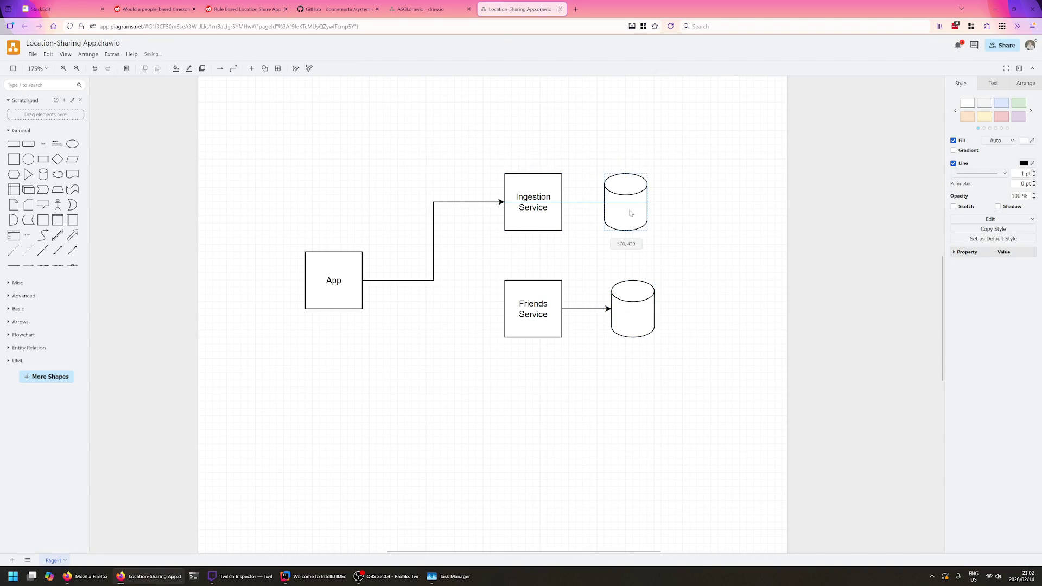
left_click(710, 217)
left_click(538, 199)
left_click_drag(570, 202, 613, 205)
left_click(682, 212)
left_click(637, 204)
left_click(653, 244)
left_click(612, 214)
left_click(558, 204)
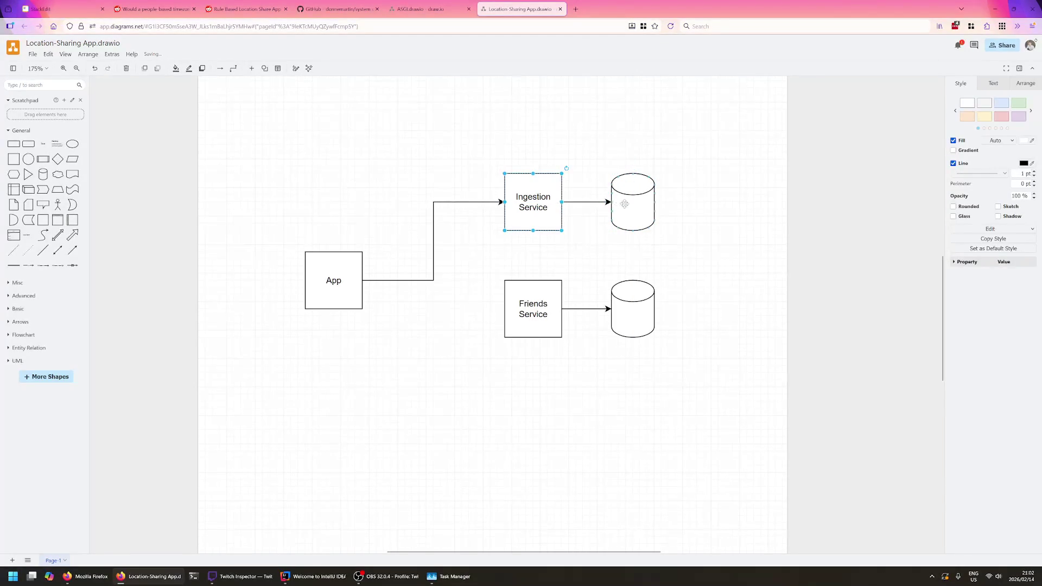
left_click(559, 204)
left_click(637, 204)
left_click(642, 299)
left_click(638, 207)
left_click(637, 313)
left_click(551, 399)
left_click(637, 209)
left_click(696, 227)
mouse_move(633, 203)
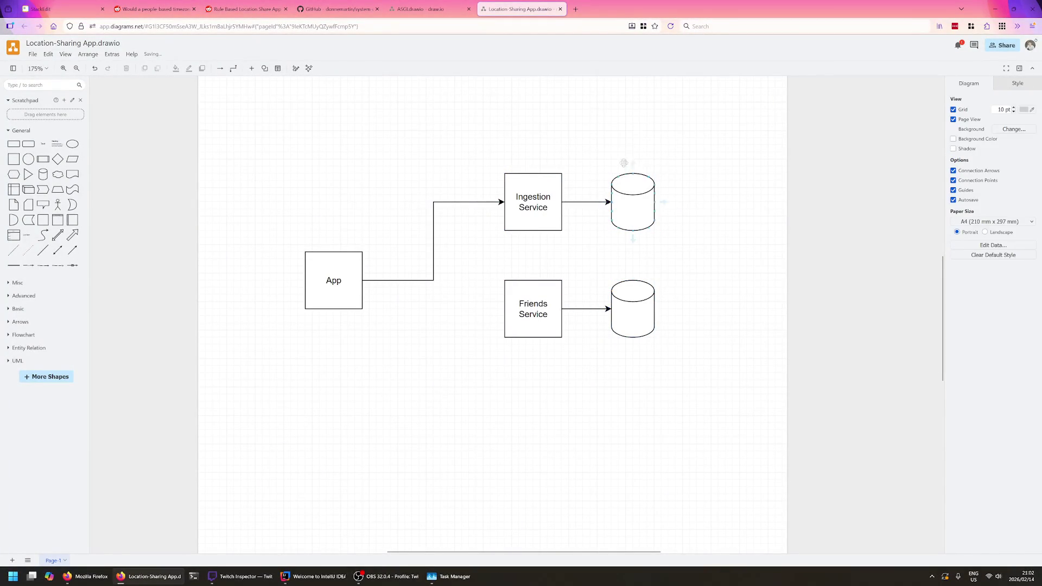
left_click(642, 201)
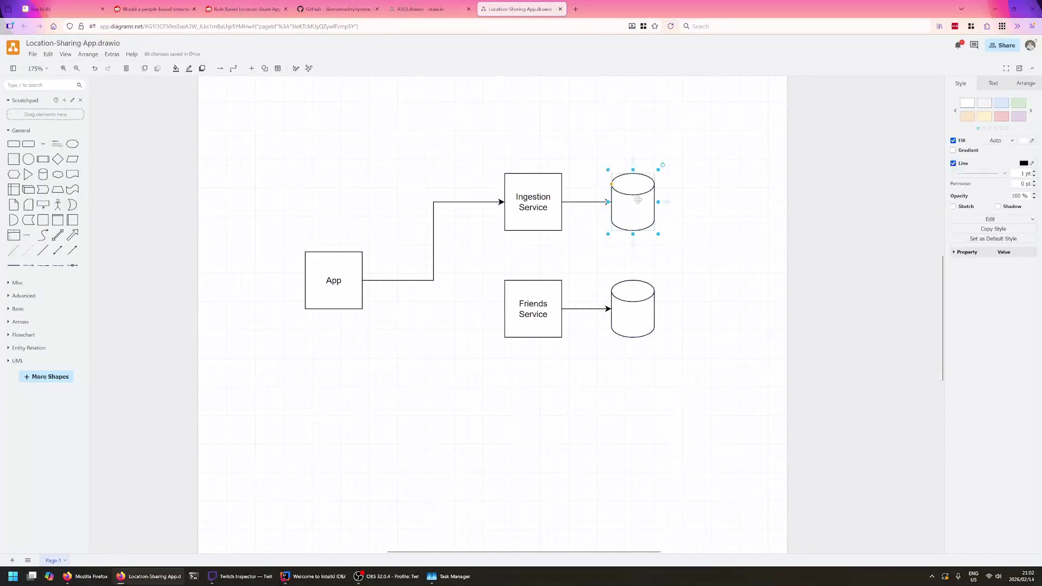
left_click(684, 204)
left_click(628, 208)
left_click(683, 207)
left_click(629, 210)
left_click(689, 212)
left_click(656, 209)
left_click(663, 248)
left_click(646, 205)
left_click(673, 229)
left_click(630, 210)
left_click(688, 276)
left_click(642, 207)
left_click(687, 217)
left_click(643, 204)
left_click(689, 212)
left_click(540, 304)
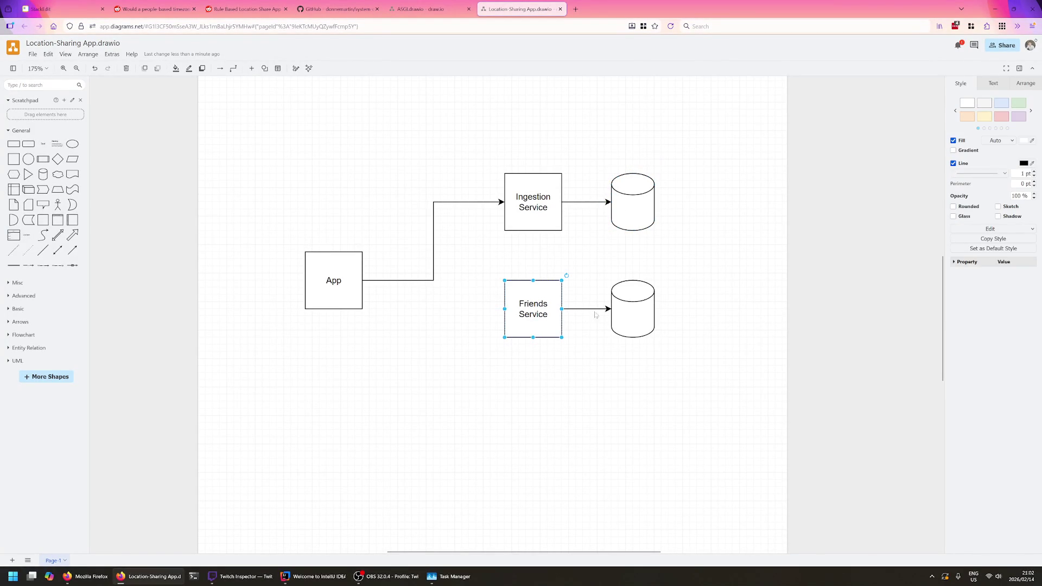
- Duplicate Friends Service to the right of the databases and rename the copy Location Service
key("ctrl+v")
left_click_drag(673, 337, 725, 280)
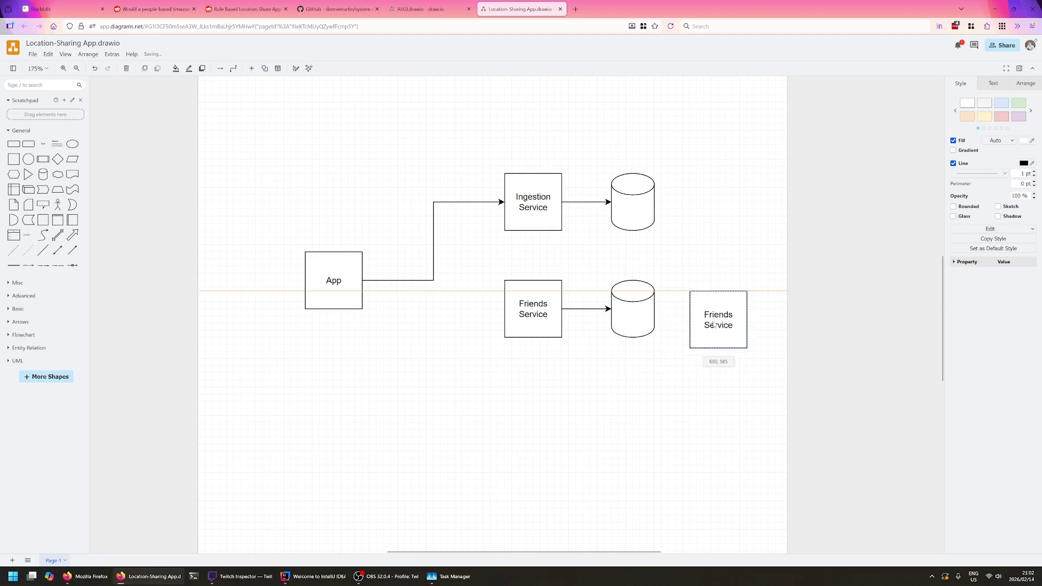
double_click(725, 281)
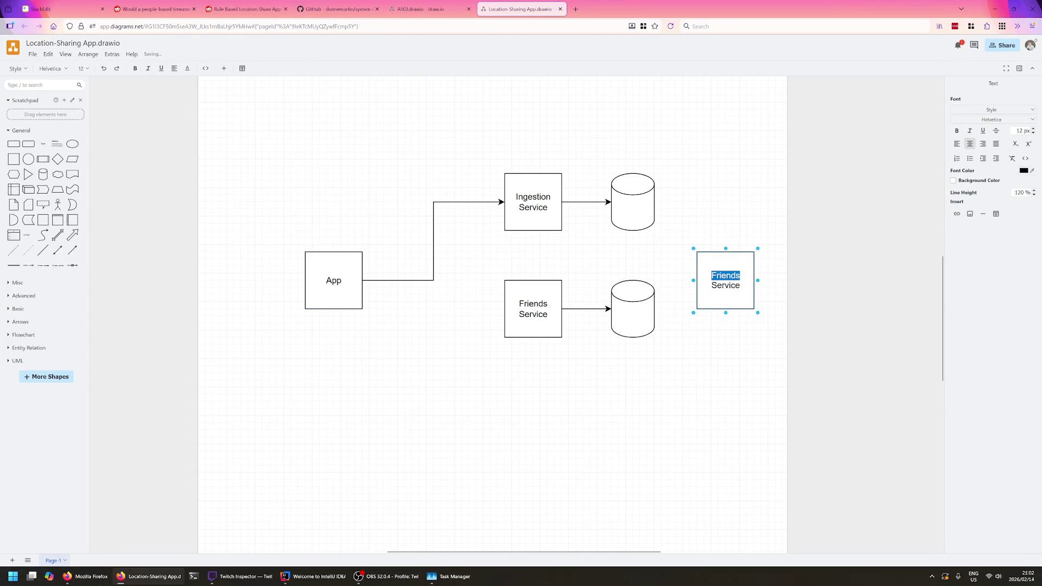
type("Location")
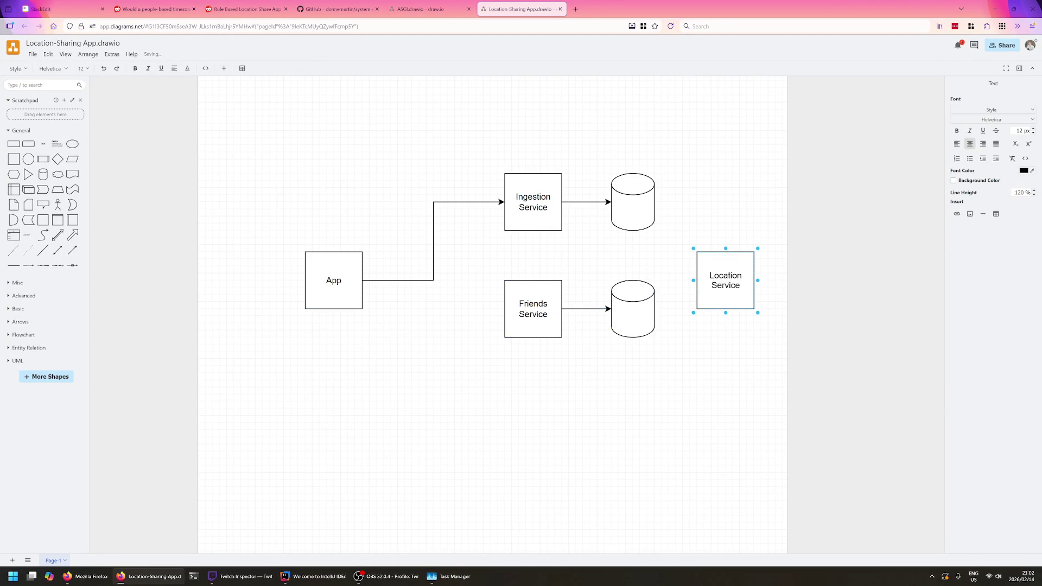
left_click(753, 448)
- Draw an arrow from the Ingestion Service database into Location Service
left_click(660, 206)
left_click_drag(665, 207, 739, 240)
key("Escape")
left_click(727, 258)
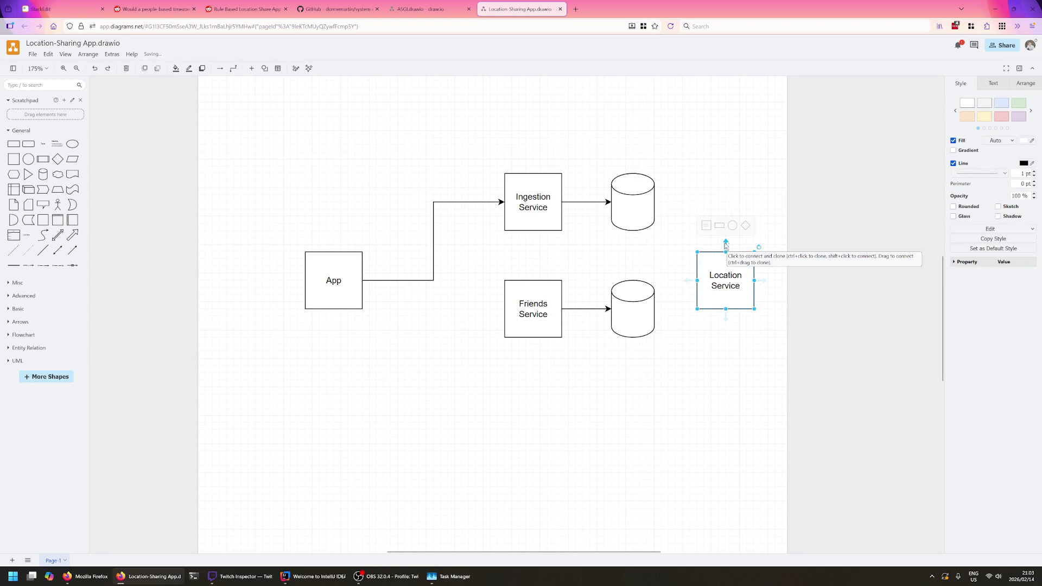
left_click(687, 228)
left_click(649, 210)
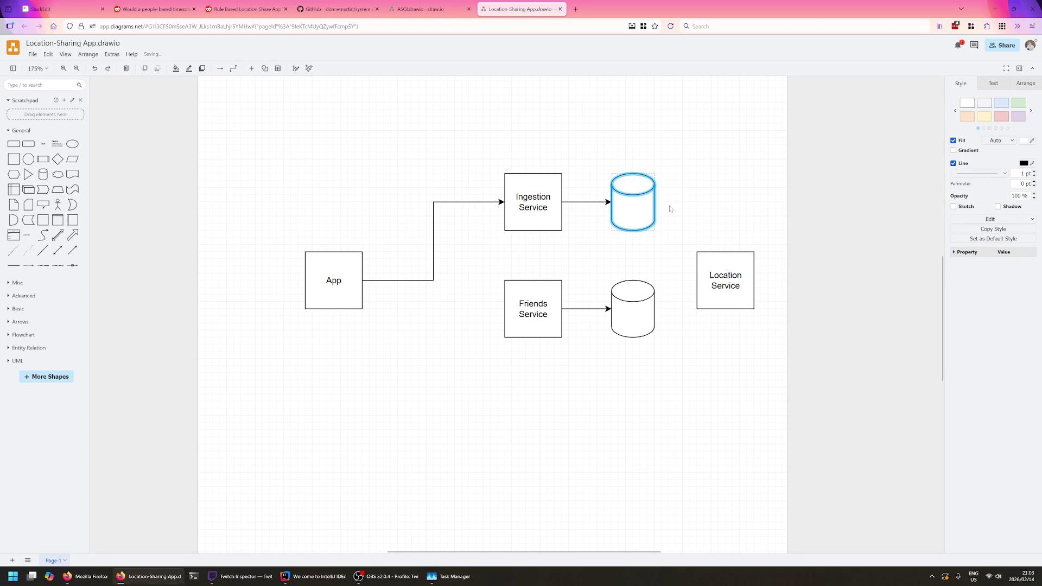
left_click_drag(668, 204, 725, 269)
- Move the Friends database below Friends Service, reattach its arrow, and connect Friends Service to Location Service
left_click_drag(639, 316, 554, 401)
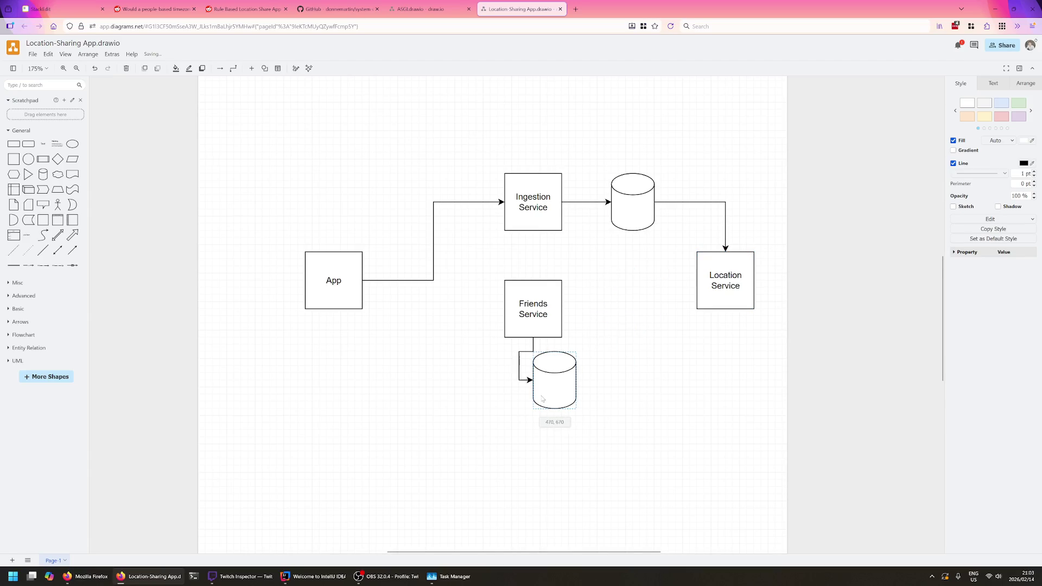
left_click(560, 306)
mouse_move(560, 307)
left_mouse_down()
mouse_move(715, 280)
mouse_move(708, 309)
left_mouse_up()
left_click(628, 379)
mouse_move(548, 399)
left_mouse_down()
mouse_move(542, 414)
mouse_move(528, 387)
mouse_move(541, 392)
mouse_move(538, 405)
left_mouse_up()
left_click(504, 366)
left_click(643, 398)
left_click(619, 358)
left_click(707, 291)
left_click(740, 243)
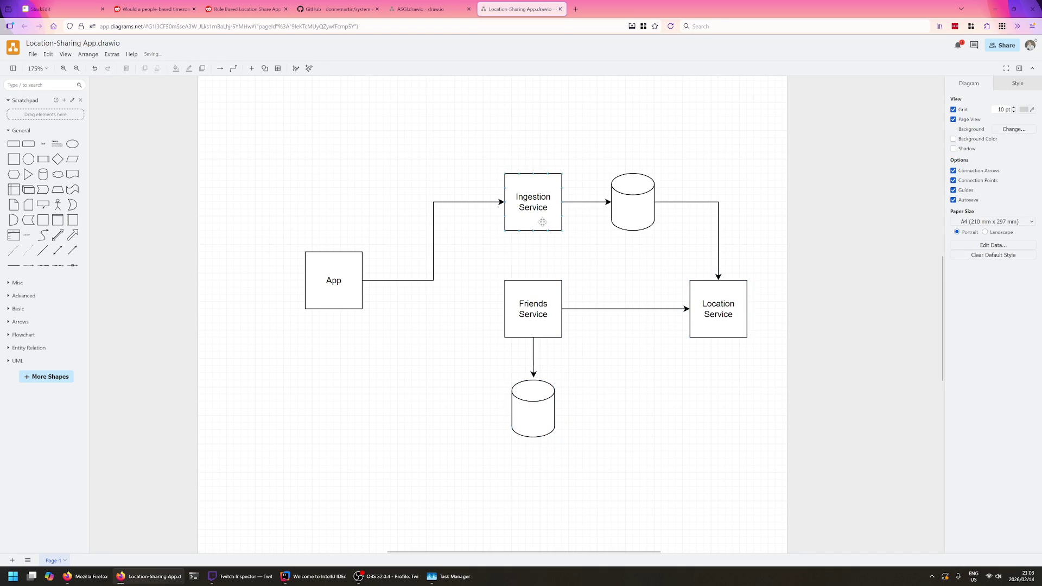
left_click(433, 231)
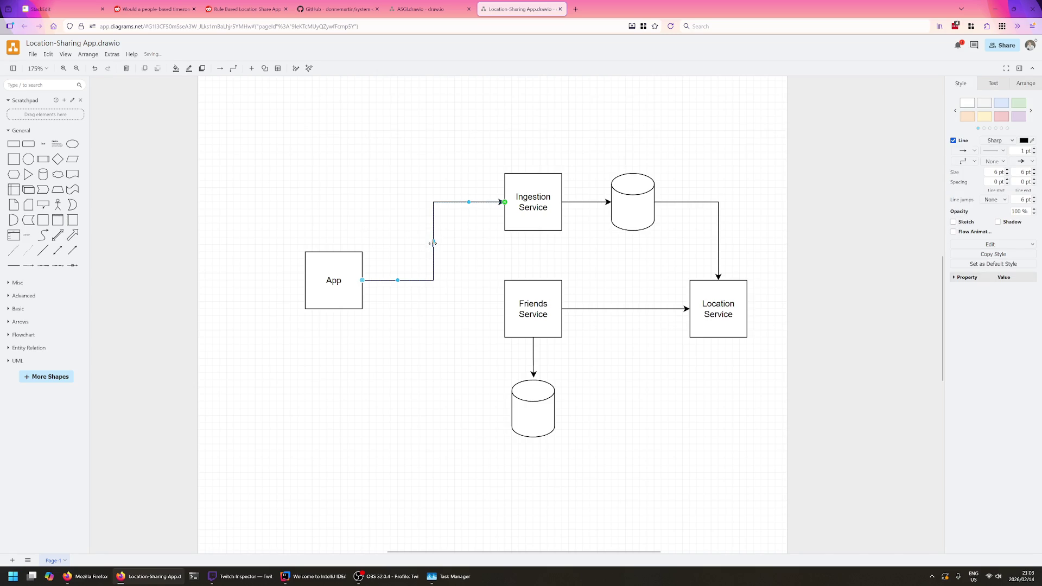
- Draw a second connector from the App box to Friends Service
left_click_drag(432, 243, 426, 243)
left_click(528, 229)
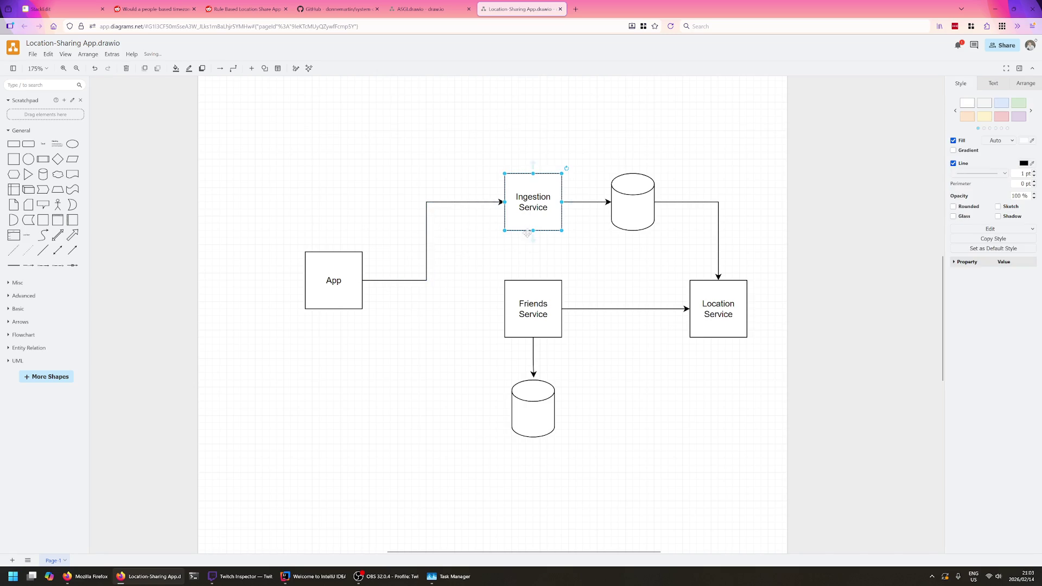
left_click(368, 277)
left_click(353, 286)
left_click(379, 288)
left_click(348, 284)
left_click_drag(368, 284, 500, 310)
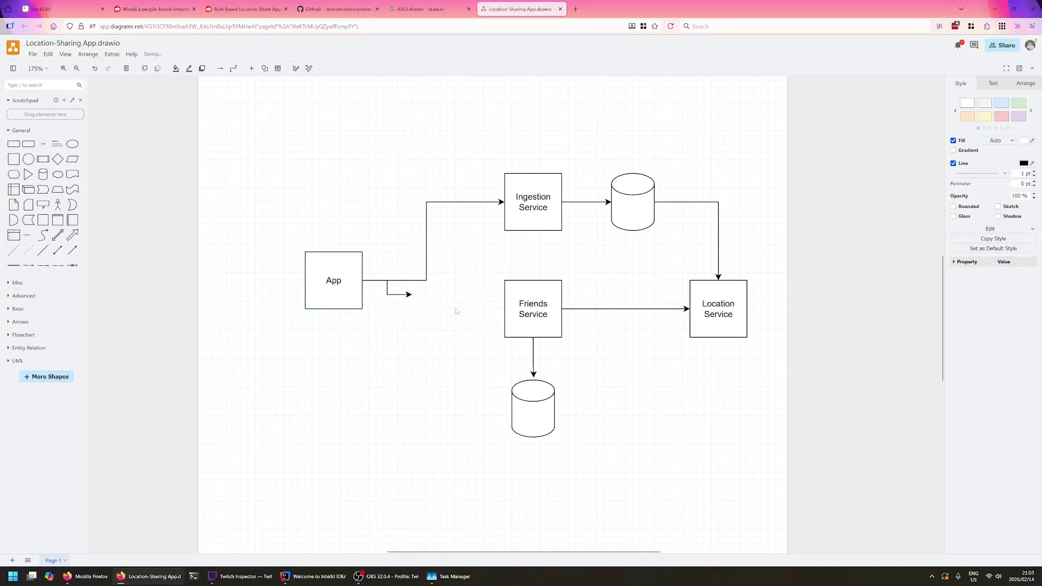
left_click(444, 269)
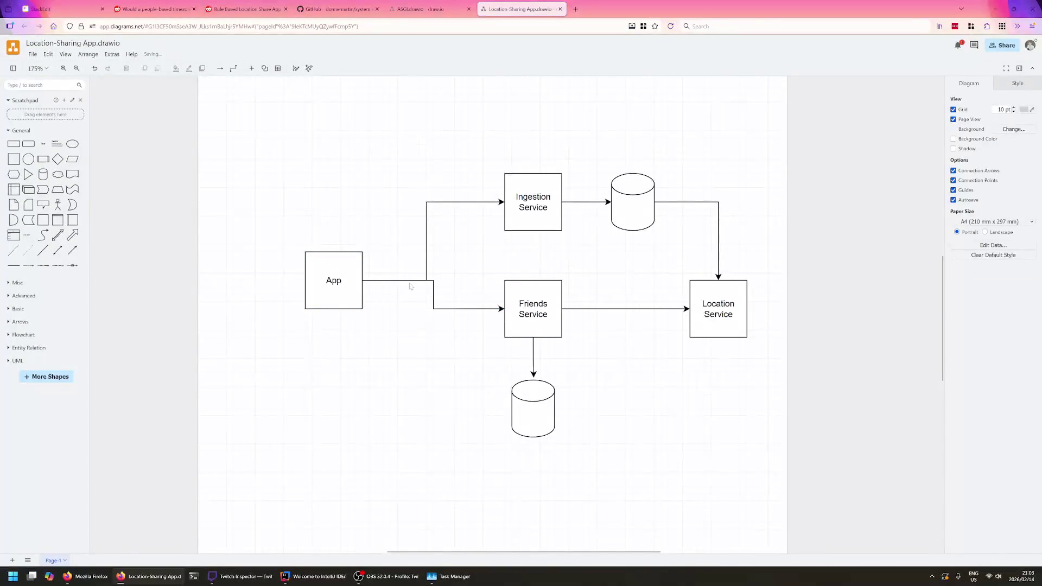
- Raise the Ingestion connector's exit from App and nudge the Friends connector's bend so the two leave at separate heights
left_click(424, 272)
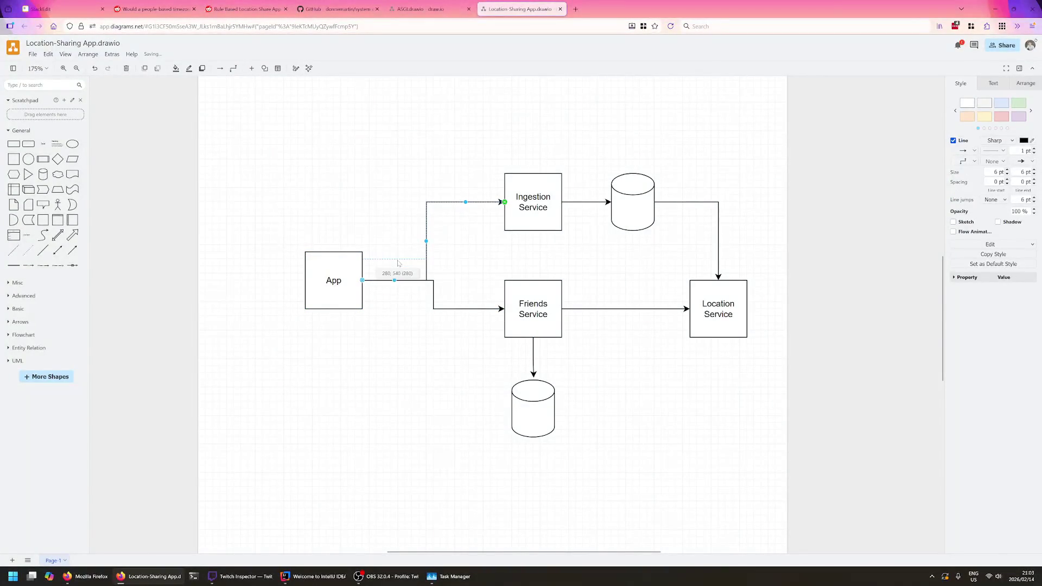
left_click_drag(395, 280, 396, 266)
left_click(532, 242)
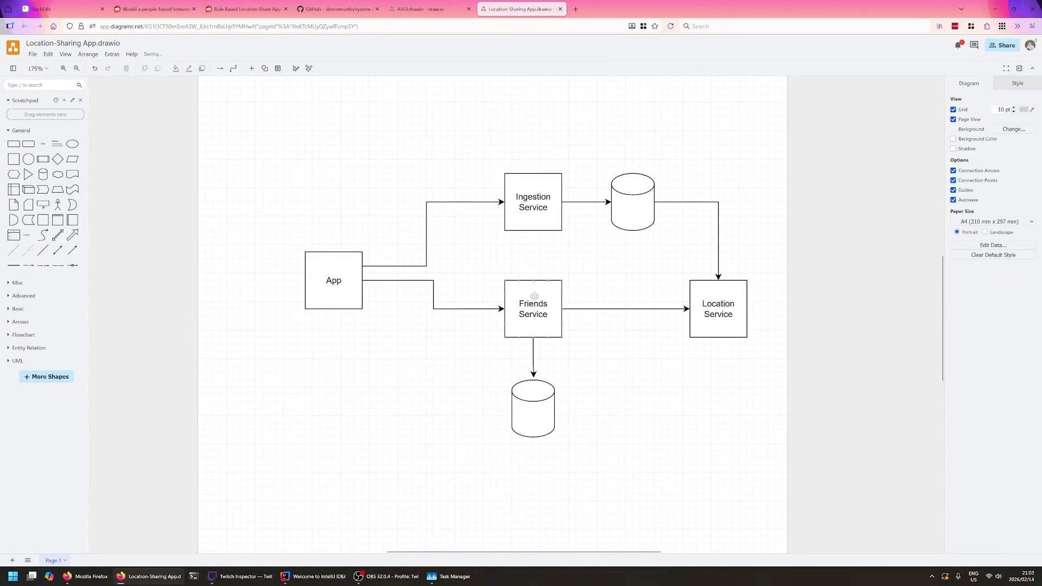
left_click(432, 295)
left_click_drag(432, 294, 426, 295)
left_click(468, 274)
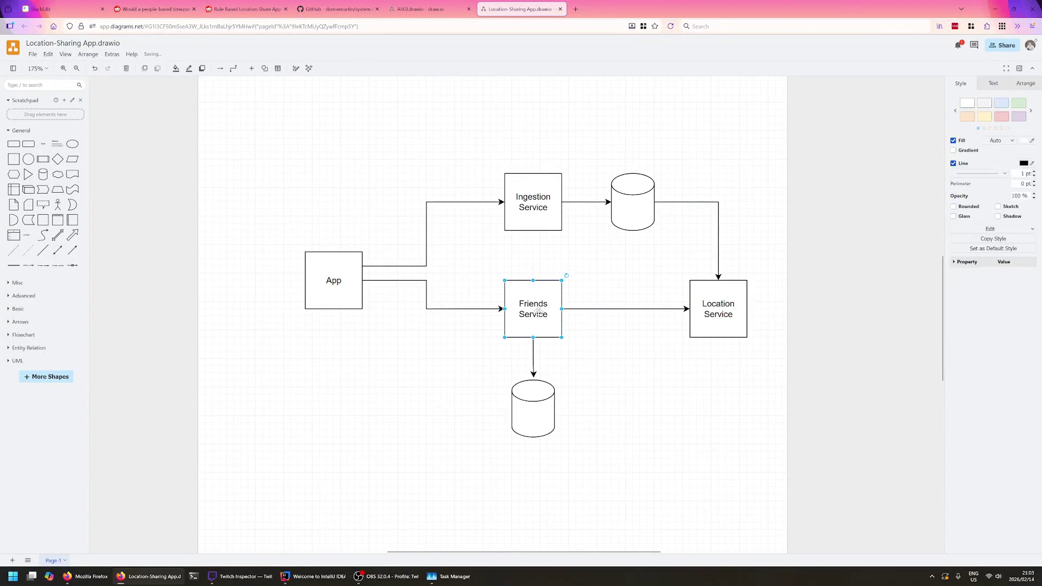
- Review the services, database and Location Service shapes one by one, then return to the StackEdit notes
left_click(534, 358)
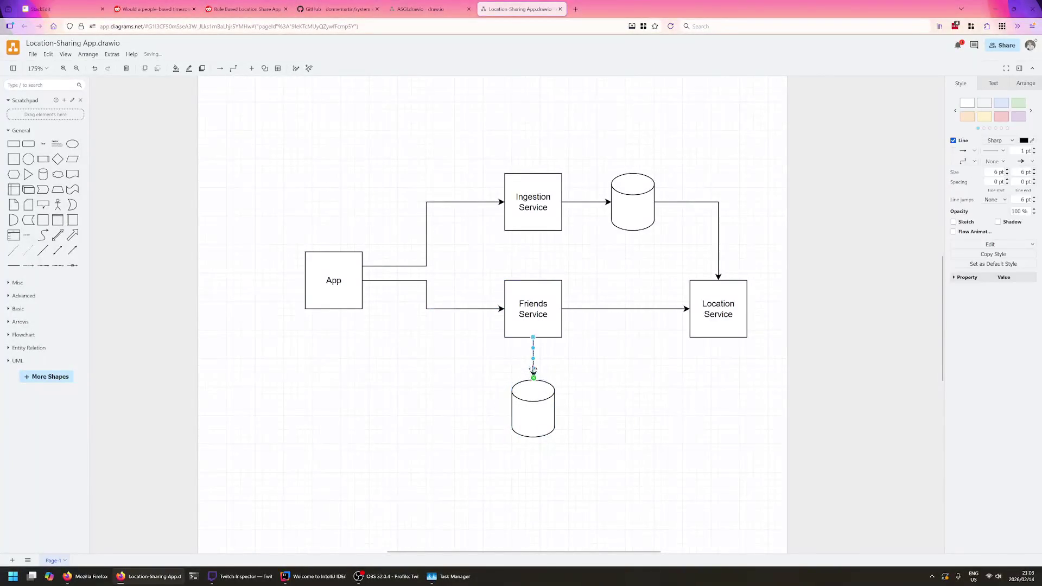
left_click(626, 359)
left_click(729, 319)
key("Escape")
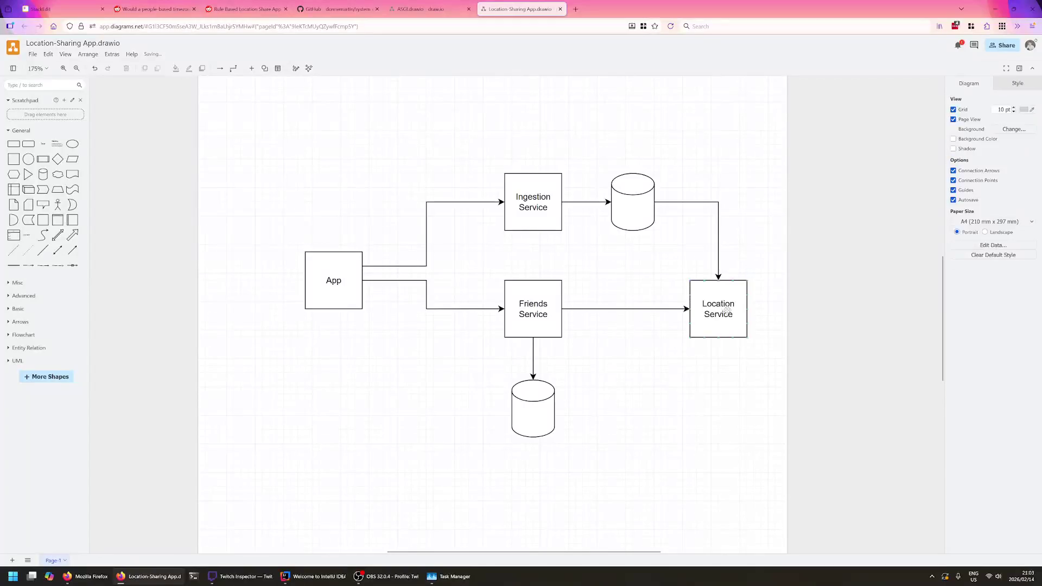
left_click(729, 313)
key("Escape")
left_click(699, 315)
key("Escape")
left_click(728, 297)
key("Escape")
left_click(546, 293)
key("Escape")
left_click(542, 225)
left_click(550, 285)
key("Escape")
left_click(729, 303)
left_click(639, 266)
left_click(735, 308)
key("Escape")
left_click(625, 228)
key("Escape")
left_click(533, 318)
key("Escape")
left_click(718, 317)
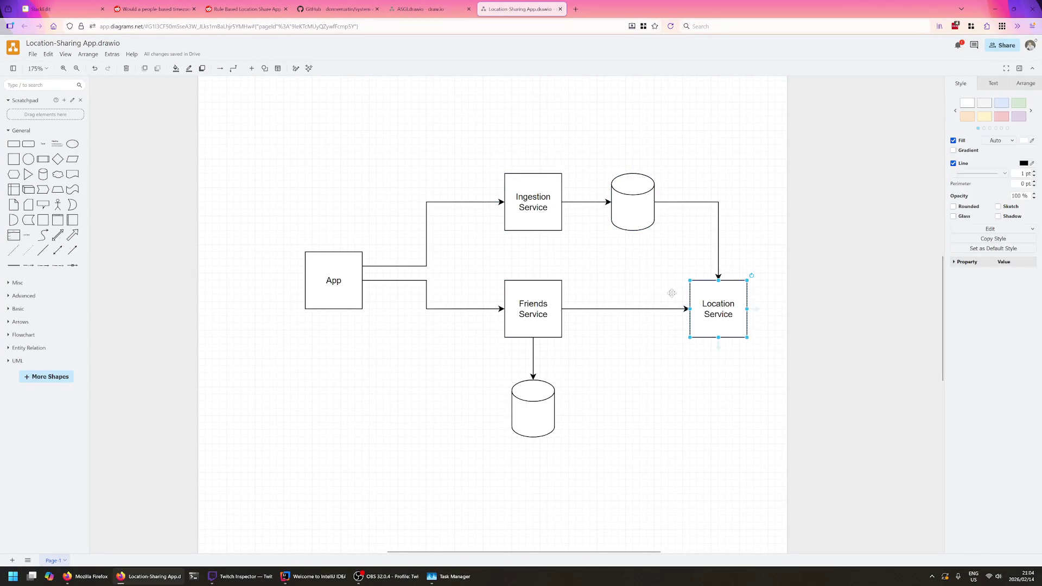
key("Escape")
left_click(538, 195)
key("Escape")
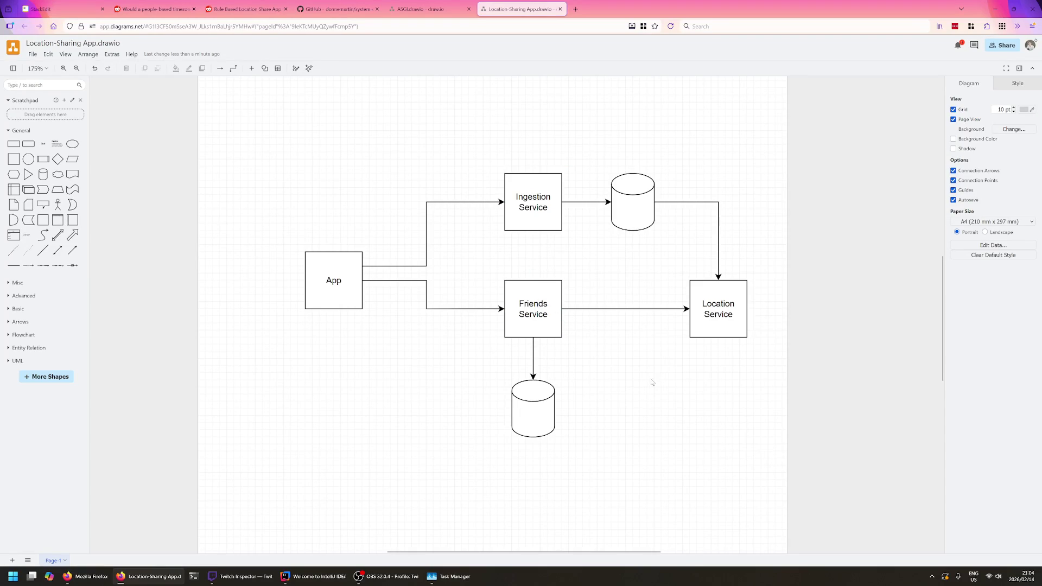
left_click(81, 8)
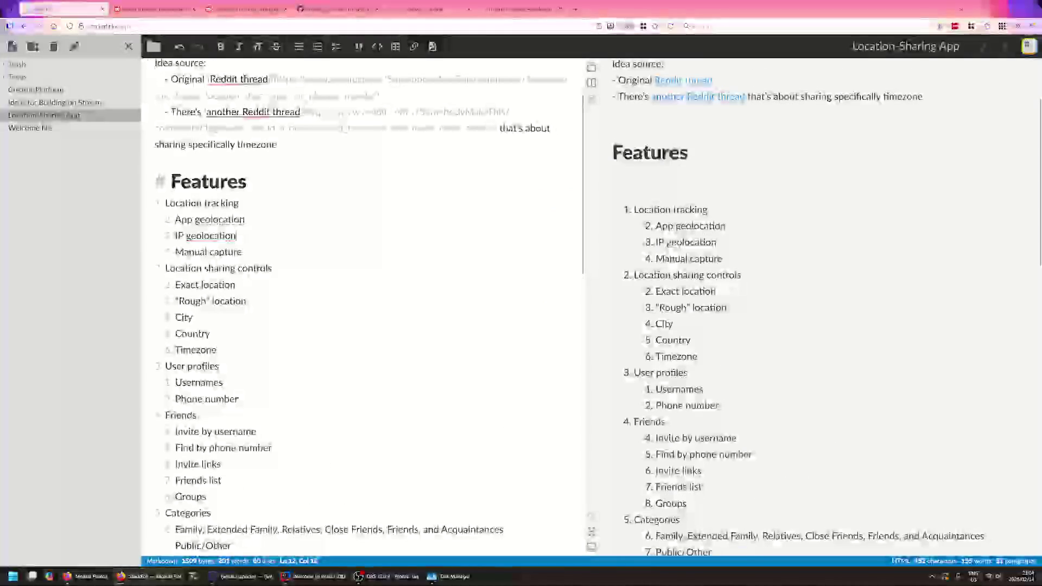
scroll(362, 309, "down", 1)
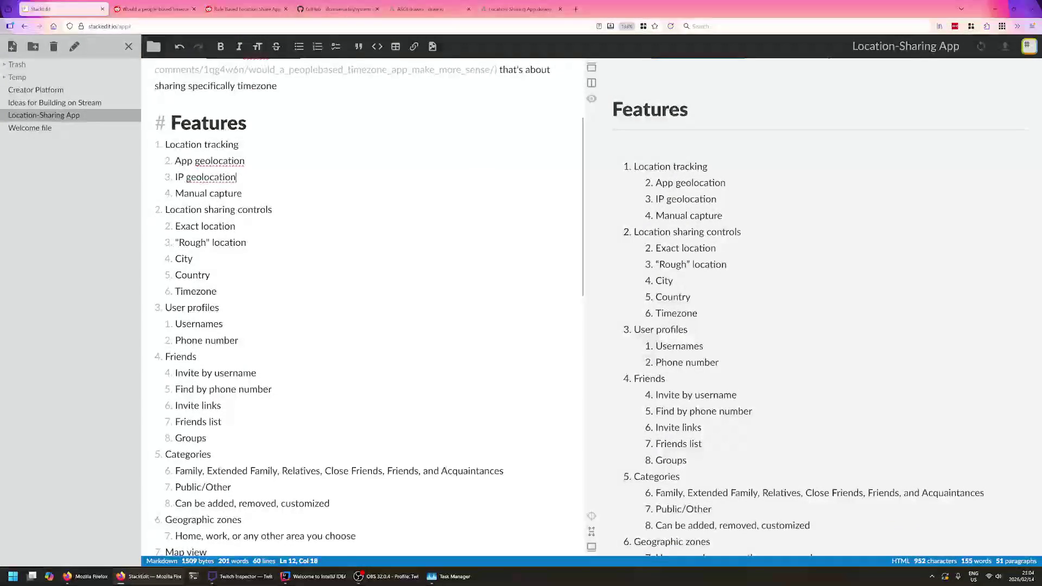
- Move through the Location tracking items in the Features list and highlight the word Location
key("Down")
key("Down")
key("Down")
key("End")
key("Down")
key("Down")
key("Down")
double_click(188, 145)
- Highlight the App geolocation line in the notes, then return to the Location-Sharing App diagram
double_click(220, 161)
left_click(175, 161)
left_click_drag(175, 160, 246, 160)
left_click(246, 161)
left_click(424, 8)
- Review the App, Ingestion Service, its database, Location Service and Friends Service shapes in turn
left_click(517, 9)
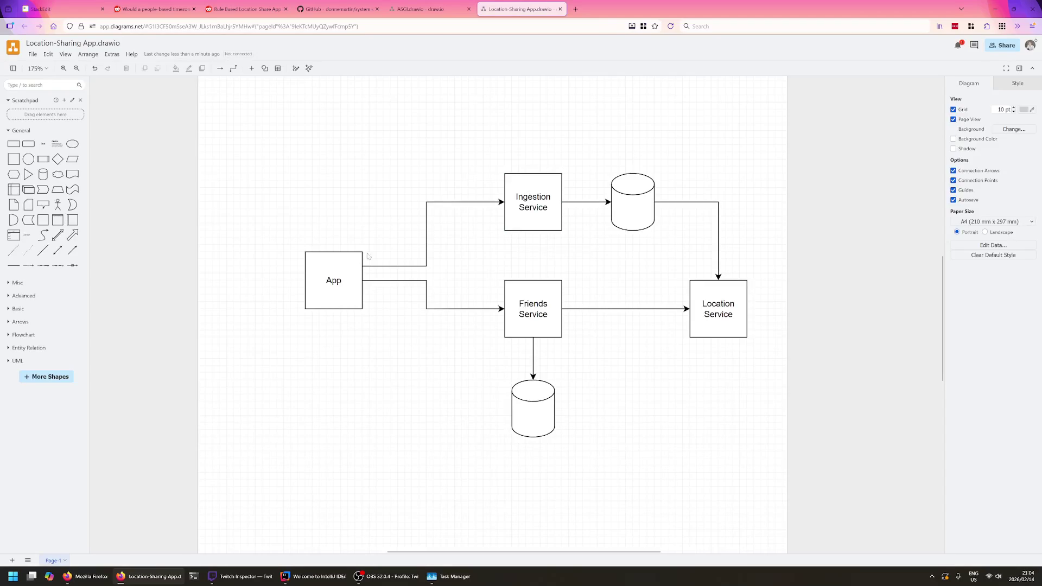
left_click(350, 264)
left_click(541, 194)
left_click(622, 200)
left_click(616, 247)
left_click(546, 203)
left_click(623, 263)
key("Tab")
left_click(693, 183)
left_click(733, 292)
left_click(747, 237)
left_click(734, 286)
left_click(754, 239)
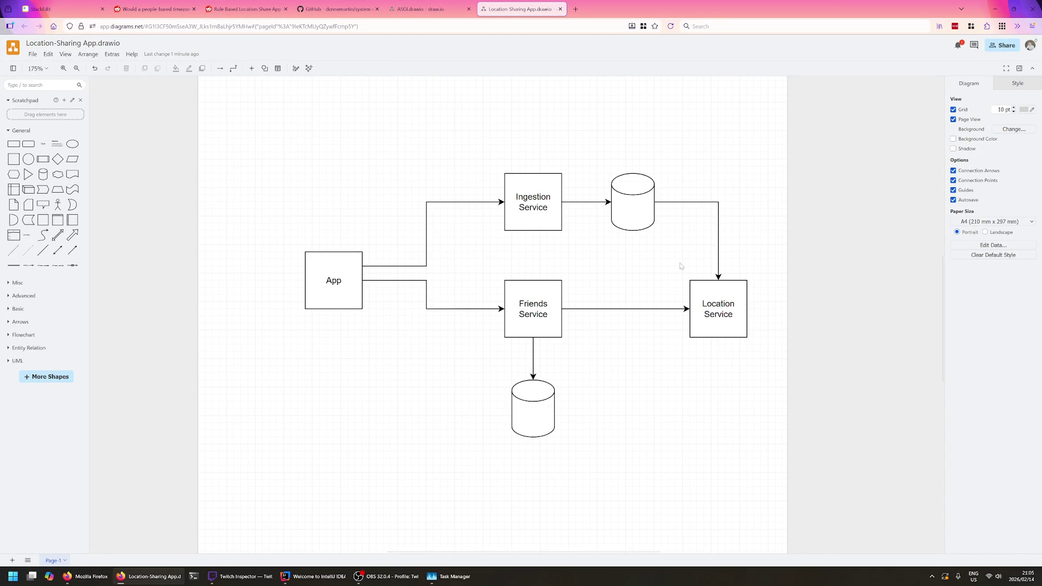
left_click(541, 302)
left_click(587, 315)
left_click(550, 316)
left_click(589, 295)
left_click(320, 281)
left_click(352, 226)
left_click(339, 280)
left_click(401, 215)
left_click(346, 286)
left_click(425, 206)
left_click(338, 277, "shift")
left_click(341, 273)
left_click(447, 245)
- Check Friends Service, its database and the Location Service box repeatedly before adding to the diagram
left_click(546, 305)
left_click(575, 293)
left_click(537, 307)
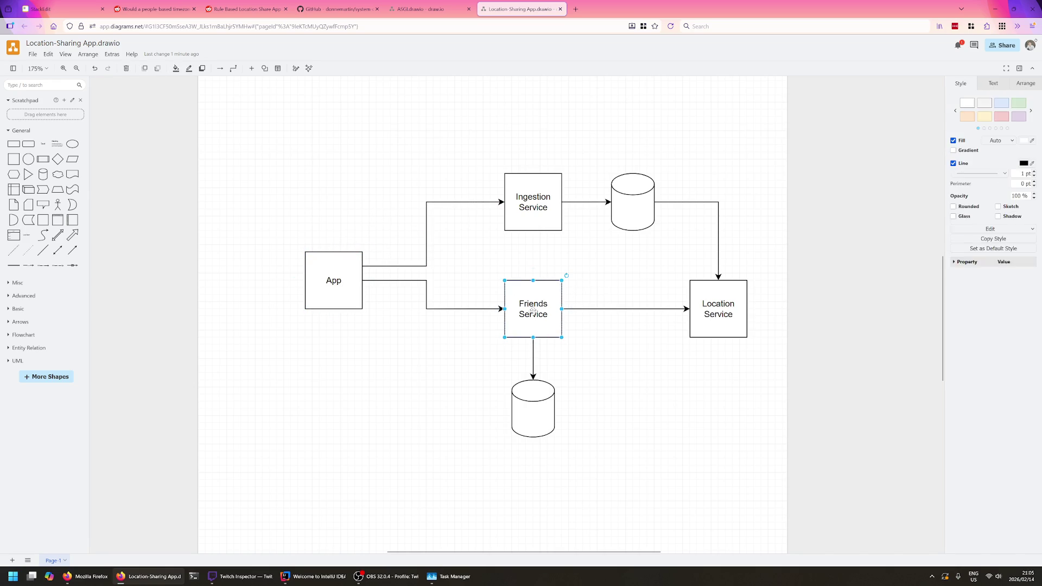
left_click(537, 307)
left_click(528, 398)
left_click(537, 324)
left_click(730, 300)
left_click(664, 353)
left_click(699, 328)
left_click(644, 345)
left_click(732, 321)
left_click(620, 263)
left_click(717, 298)
left_click(656, 360)
left_click(700, 318)
left_click(633, 286)
left_click(715, 309)
left_click(677, 307)
left_click(709, 321)
left_click(675, 361)
left_click(719, 320)
- Copy the database cylinder below Friends Service and paste a duplicate of it
left_click(540, 410)
key("ctrl+c")
key("ctrl+v")
- Place the pasted database below Location Service and connect Location Service down into it, undoing a wrongly directed arrow
left_click_drag(585, 416, 717, 432)
left_click_drag(719, 369, 712, 345)
key("ctrl+z")
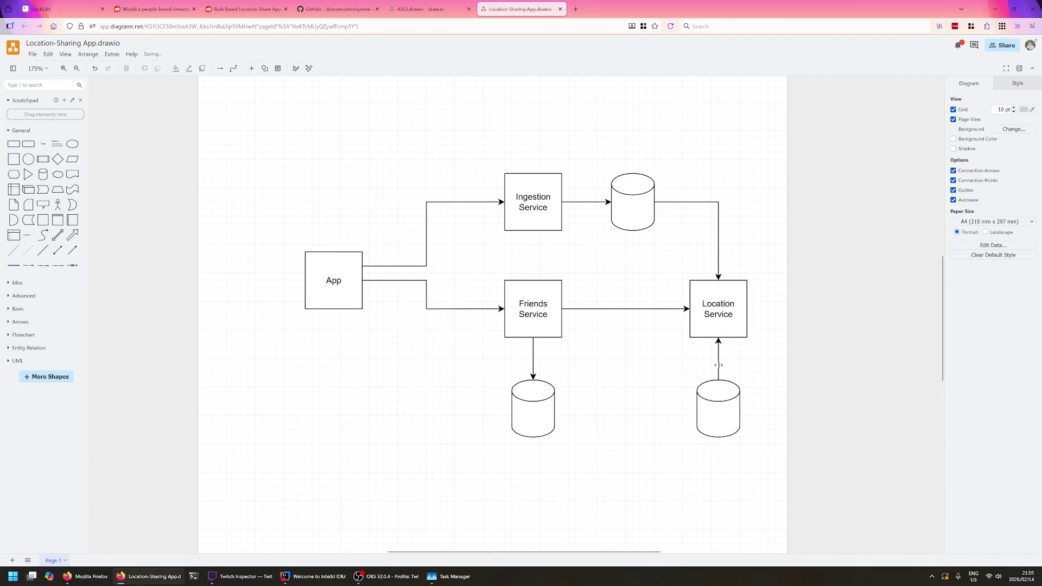
left_click_drag(718, 352, 720, 411)
left_click(722, 396)
left_click(590, 407)
- Review the Location and Friends Service boxes, Ingestion Service and the top database cylinder
left_click(727, 328)
left_click(605, 310)
left_click(562, 275)
left_click(539, 307)
left_click(622, 194)
left_click(543, 208)
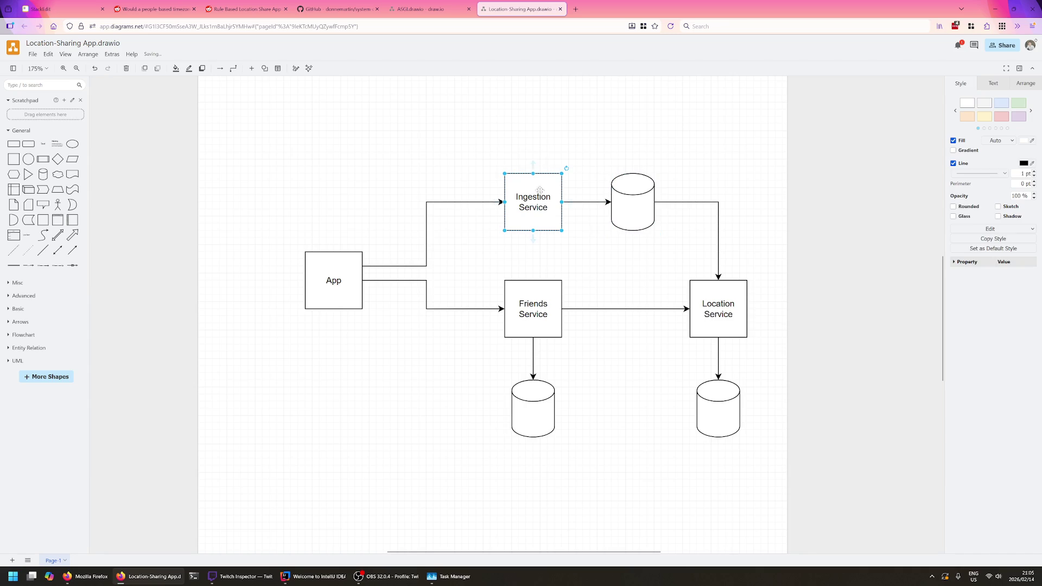
left_click(540, 157)
left_click(548, 217)
left_click(635, 197)
left_click(531, 212)
left_click(629, 207)
left_click(582, 248)
- Open the Friends Service label for editing several times and leave it reading Friends Service
left_click(537, 310)
double_click(537, 309)
key("Escape")
left_click(517, 295)
double_click(534, 304)
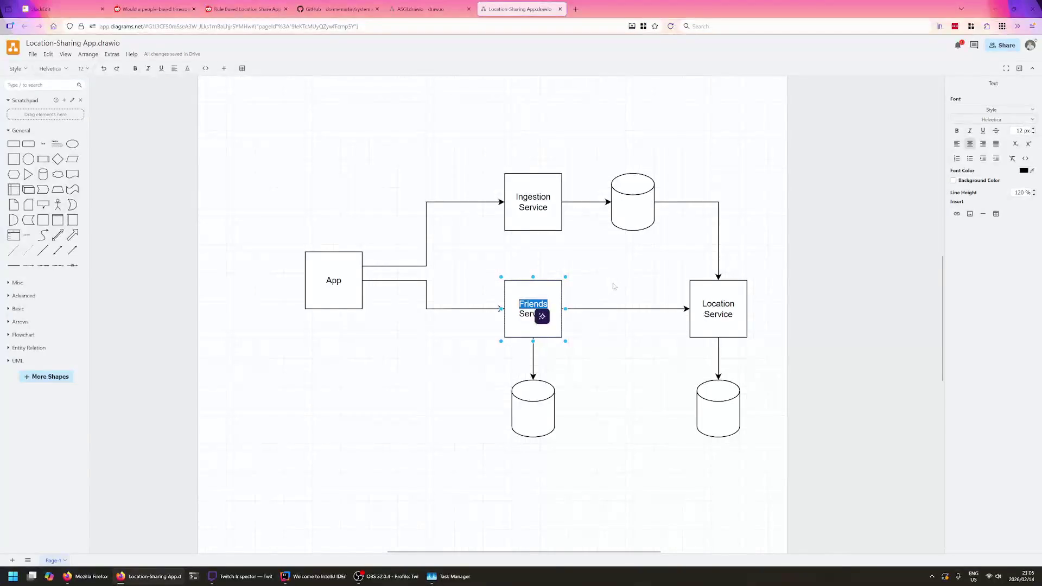
key("Escape")
key("F2")
key("Escape")
key("F2")
key("Escape")
key("F2")
left_click(462, 352)
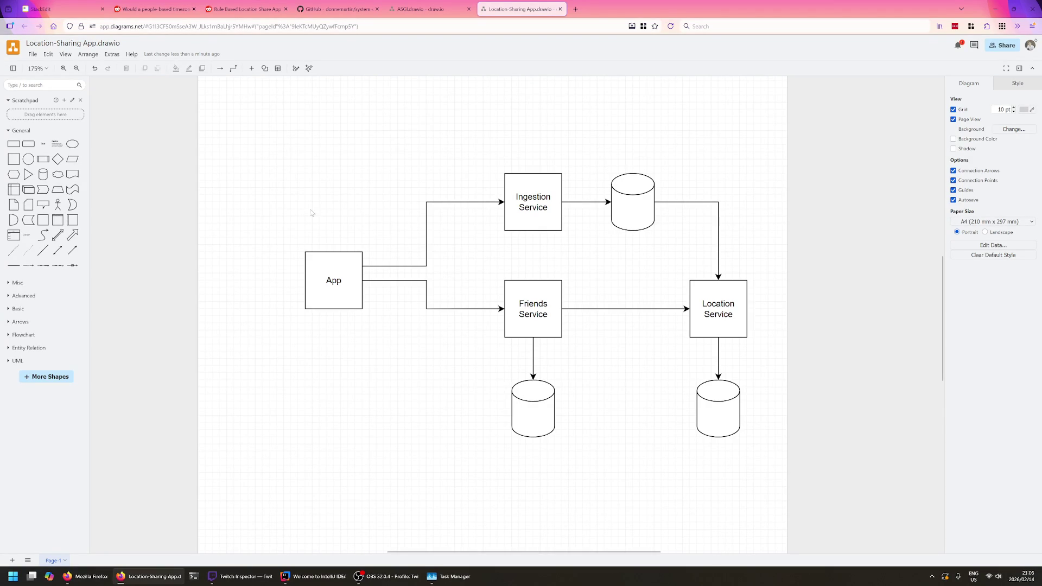
- Return to the service diagram and inspect the Friends Service box and its database
left_click(61, 9)
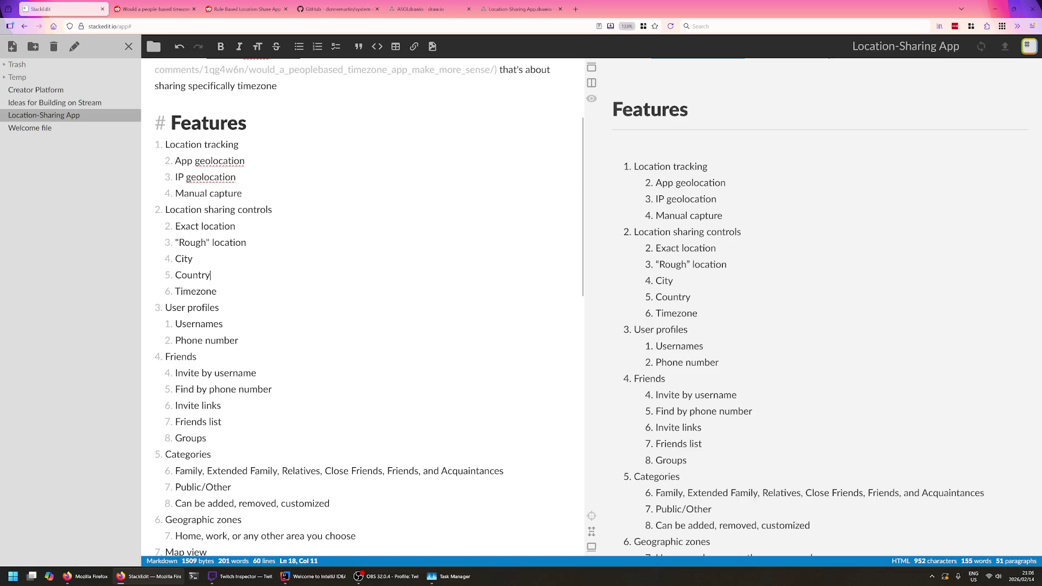
key("Up")
key("Up")
key("Up")
left_click(423, 9)
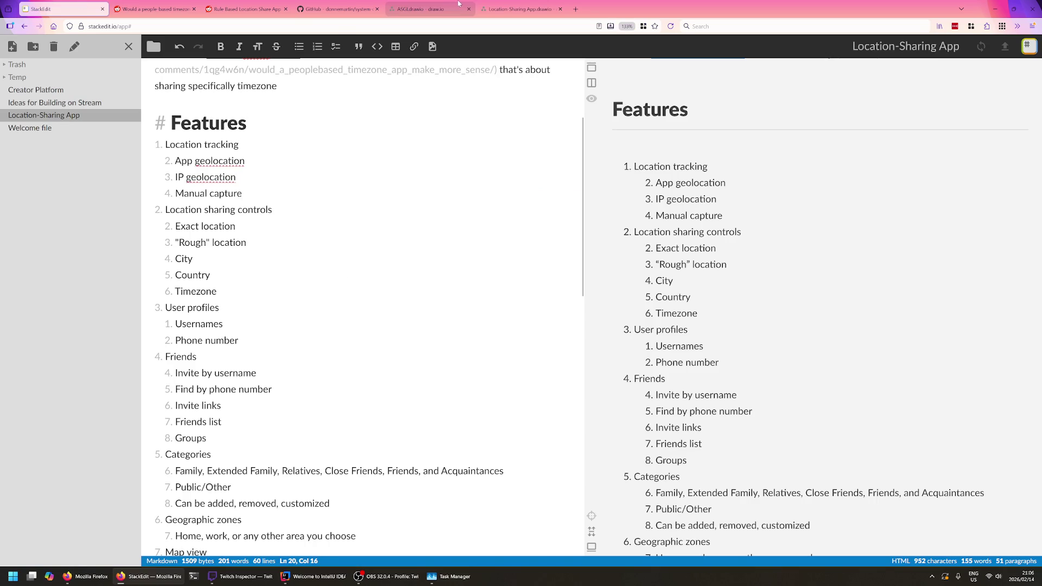
left_click(522, 10)
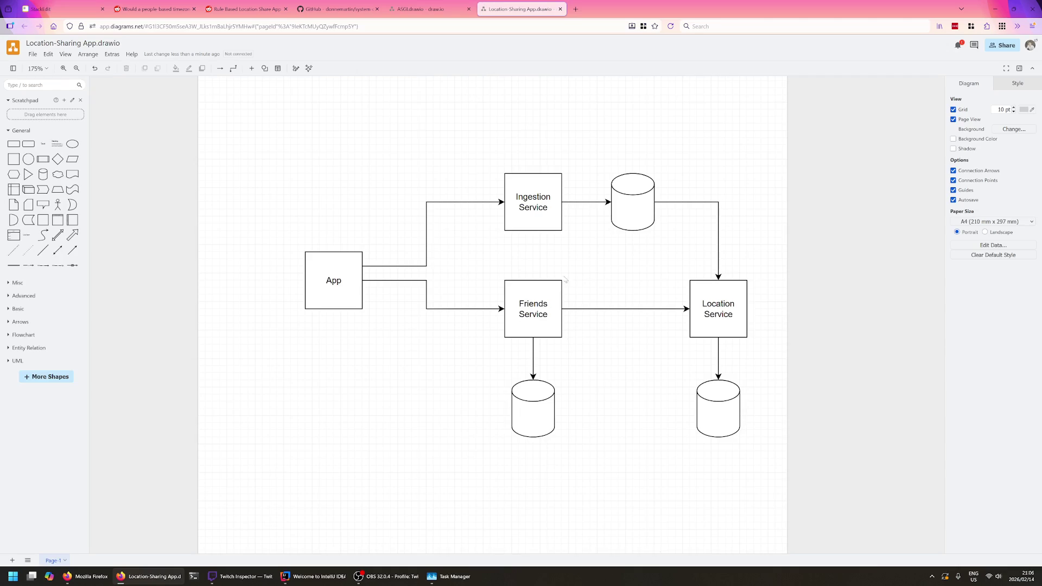
left_click(537, 393)
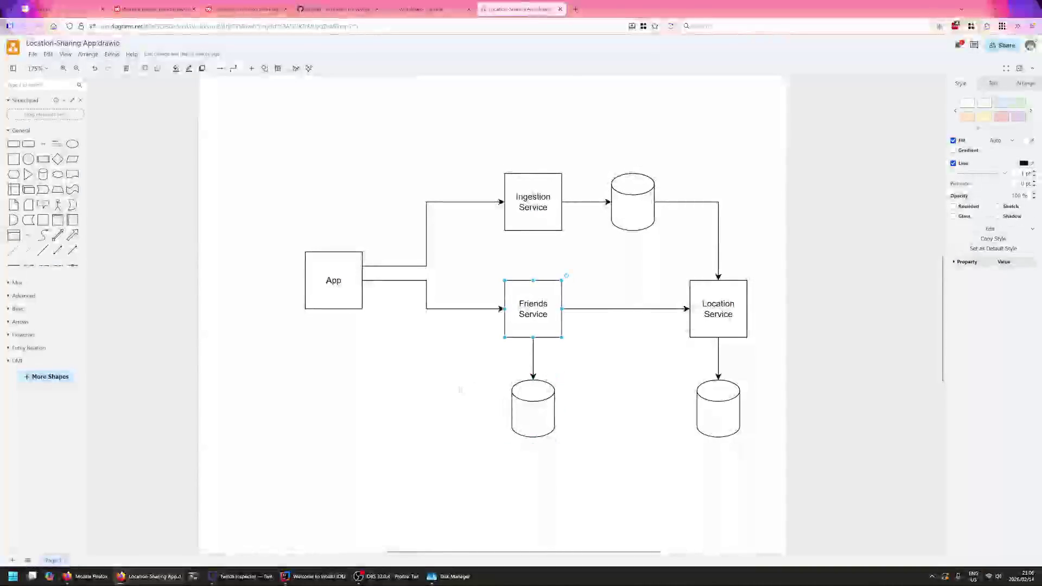
left_click(561, 282)
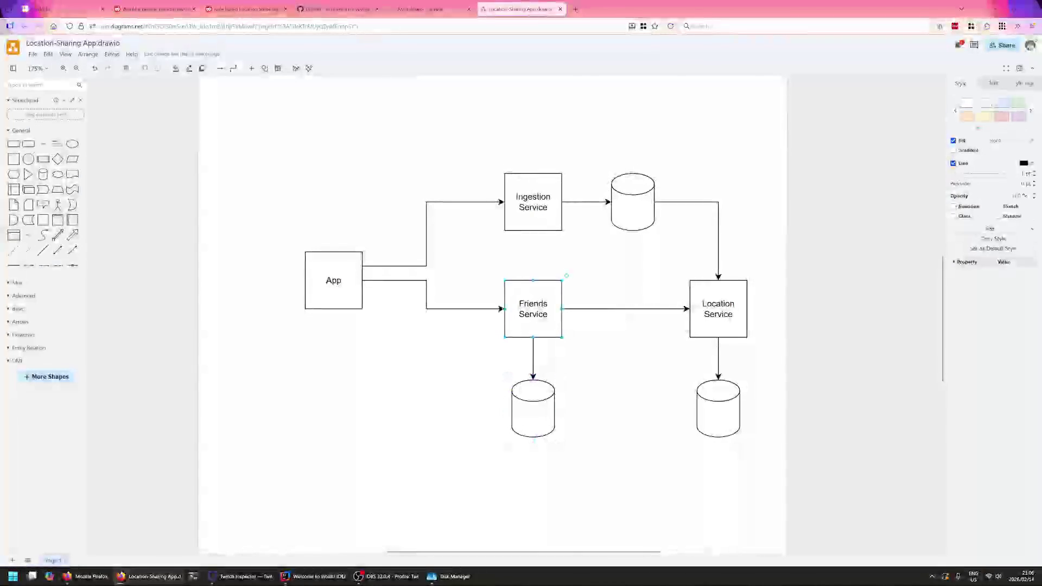
key("Escape")
left_click(533, 407)
key("Escape")
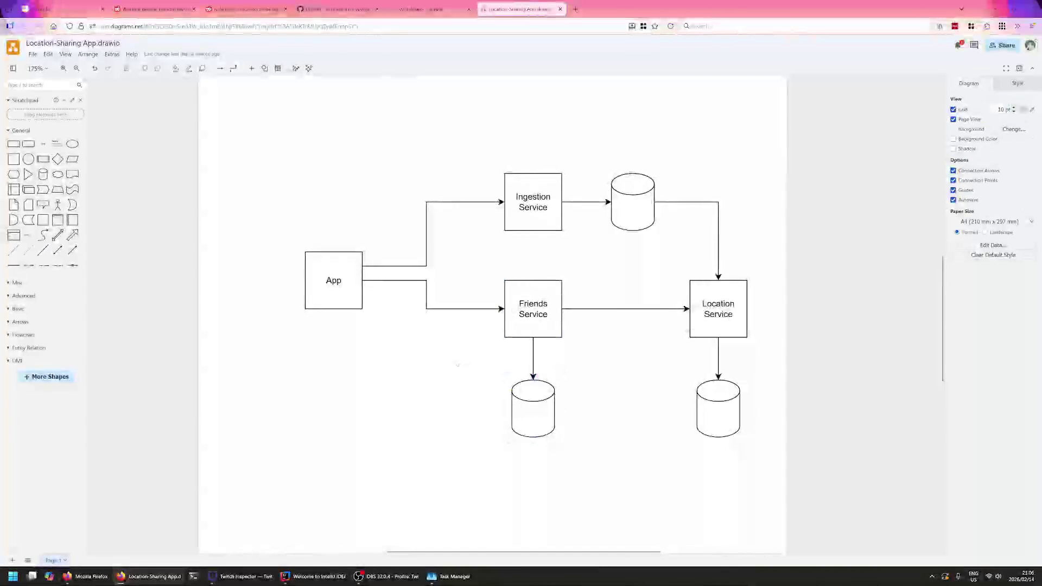
- Toggle label editing on Friends Service a few times without changing its text
left_click(334, 280)
left_click(533, 309)
key("F2")
key("Escape")
key("F2")
key("Escape")
key("F2")
key("Escape")
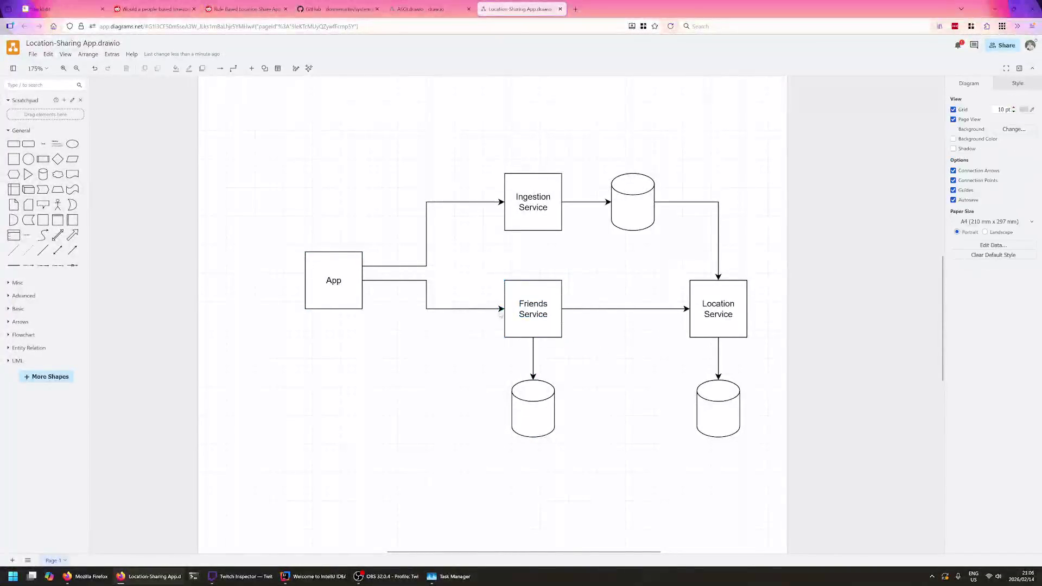
key("Escape")
left_click(511, 294)
left_click(496, 355)
- Close the unsaved ASGI diagram tab and go to the Location-Sharing App notes
left_click(338, 9)
scroll(375, 238, "down", 2)
scroll(375, 239, "down", 1)
left_click(418, 10)
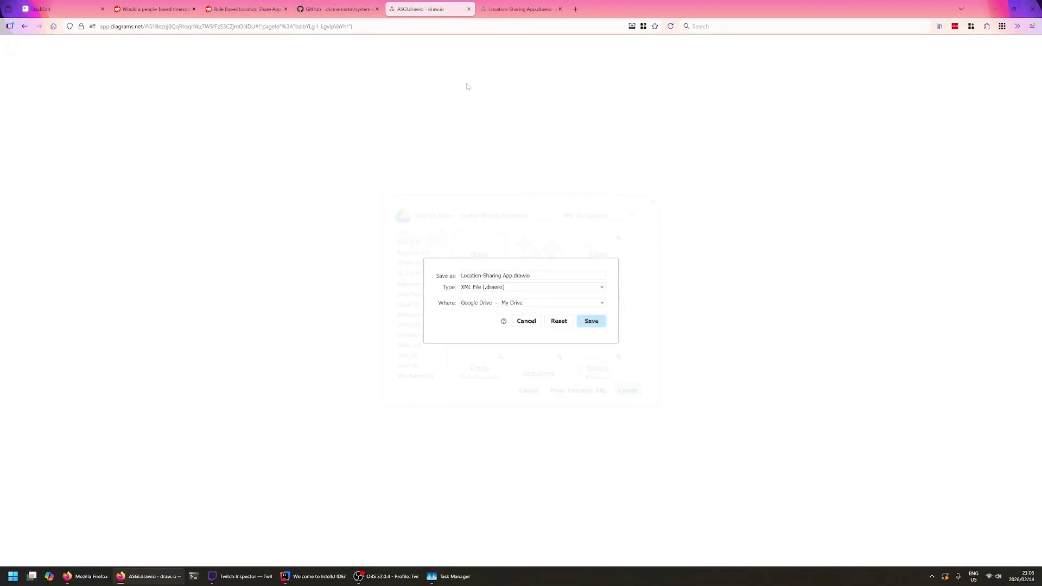
left_click(468, 9)
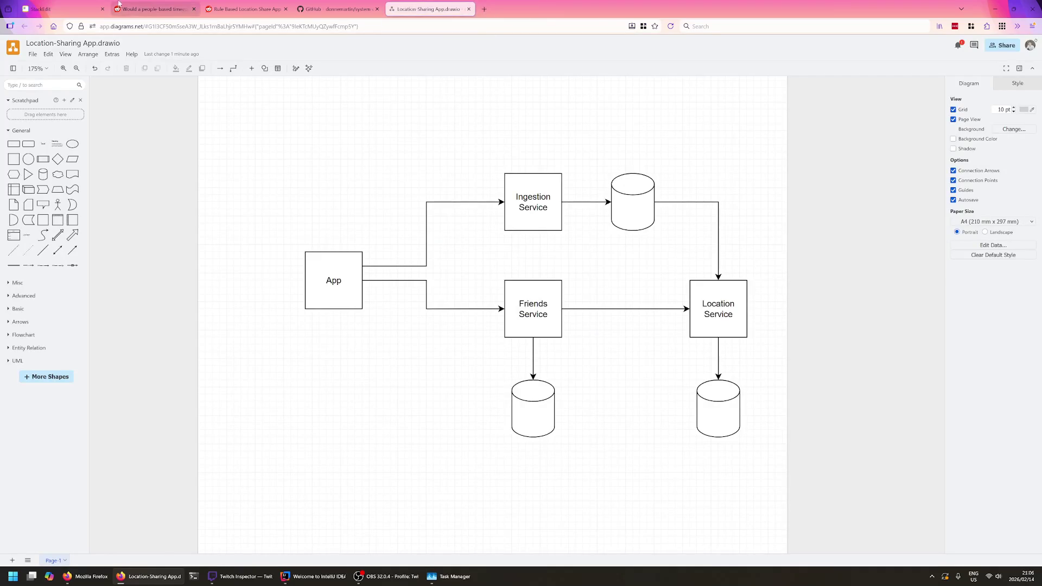
left_click(72, 7)
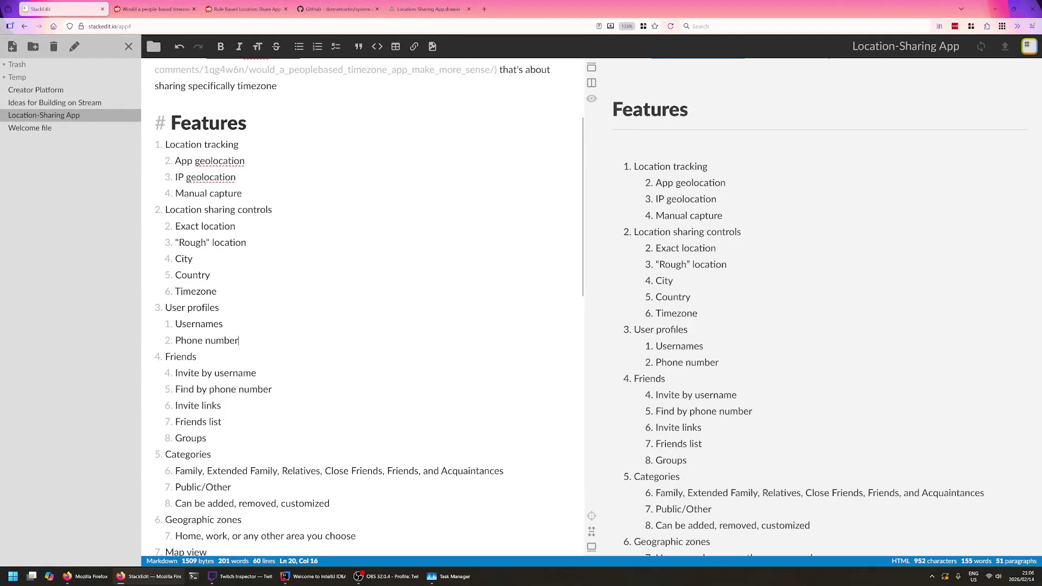
scroll(363, 308, "down", 3)
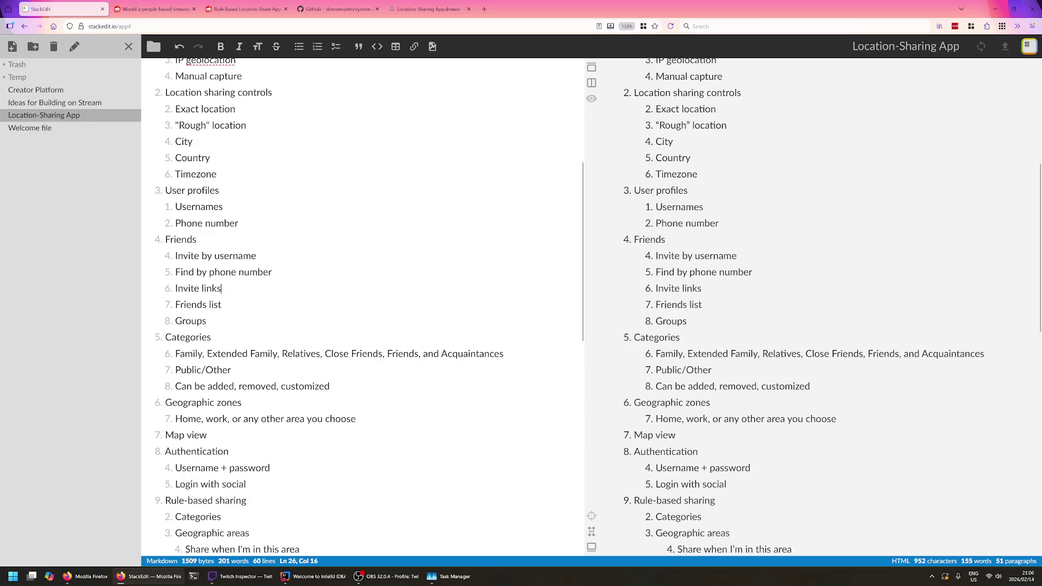
- Move the caret through the Friends, Geographic zones and Username + password lines
key("Up")
key("Up")
key("Up")
scroll(665, 393, "down", 3)
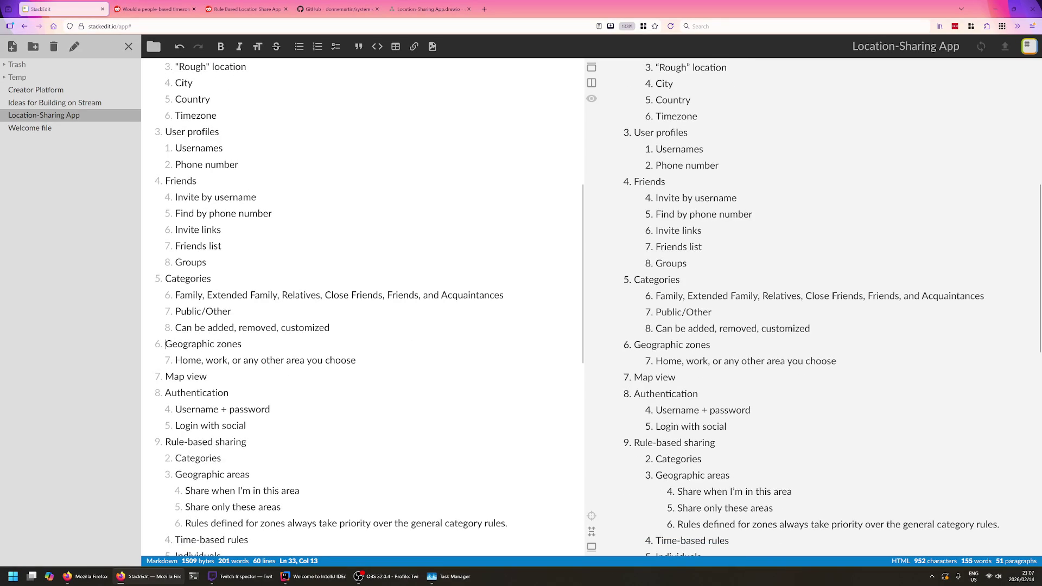
key("Home")
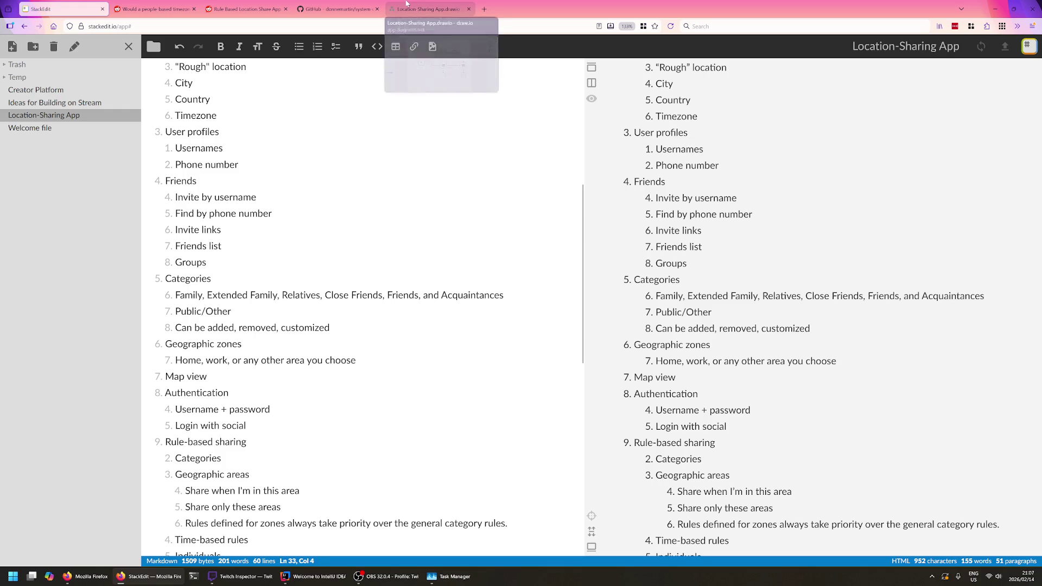
key("Left")
key("Left")
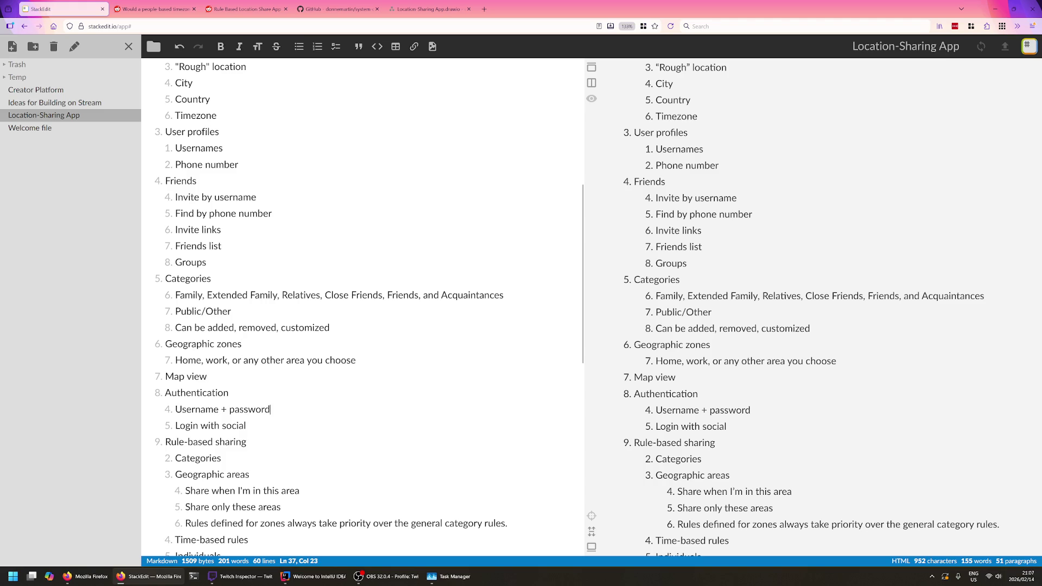
key("Down")
scroll(361, 309, "down", 3)
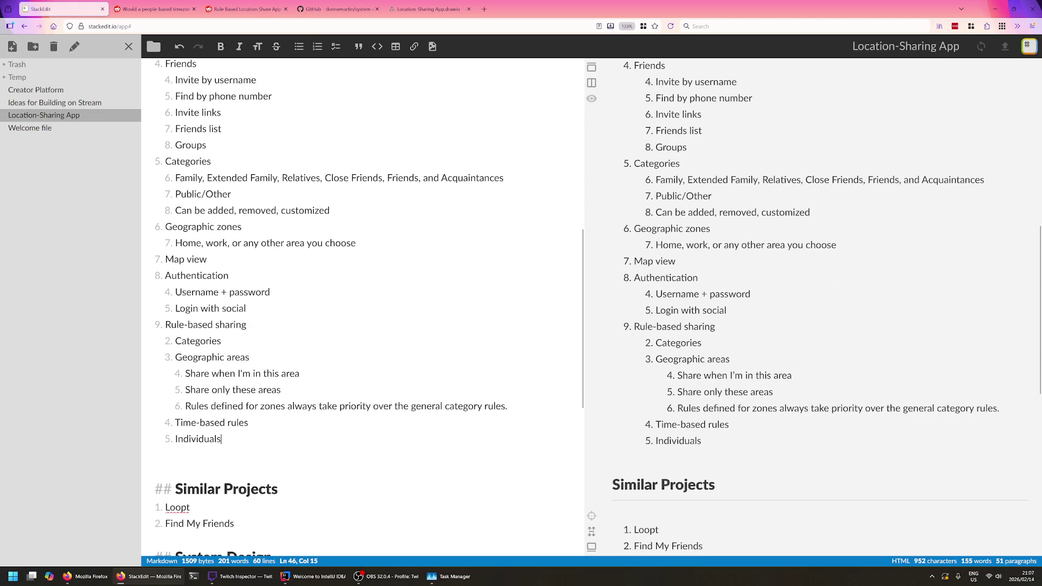
- Back in the diagram, inspect the Ingestion Service, its database and Friends Service
left_click(424, 9)
left_click(632, 197)
left_click(617, 196)
left_click(556, 191)
left_click(592, 194)
left_click(632, 199)
left_click(588, 277)
left_click(543, 305)
left_click(631, 200)
- Move Friends Service and its database down and shift the App connector's bend left
left_click(606, 269)
mouse_move(537, 310)
left_mouse_down()
mouse_move(542, 417)
mouse_move(543, 360)
left_mouse_up()
left_click_drag(533, 419, 540, 477)
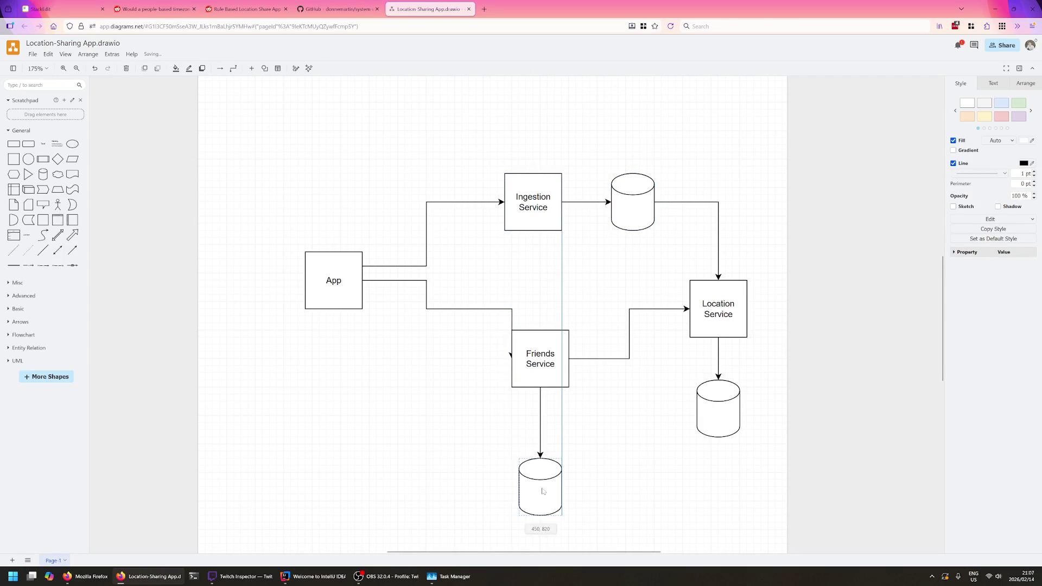
left_click(489, 308)
left_click_drag(512, 335, 477, 338)
left_click(505, 340)
- Move Location Service up-left to sit under the ingestion database
left_click(719, 322)
left_click(718, 411)
left_click(714, 326)
left_click(614, 294)
mouse_move(718, 309)
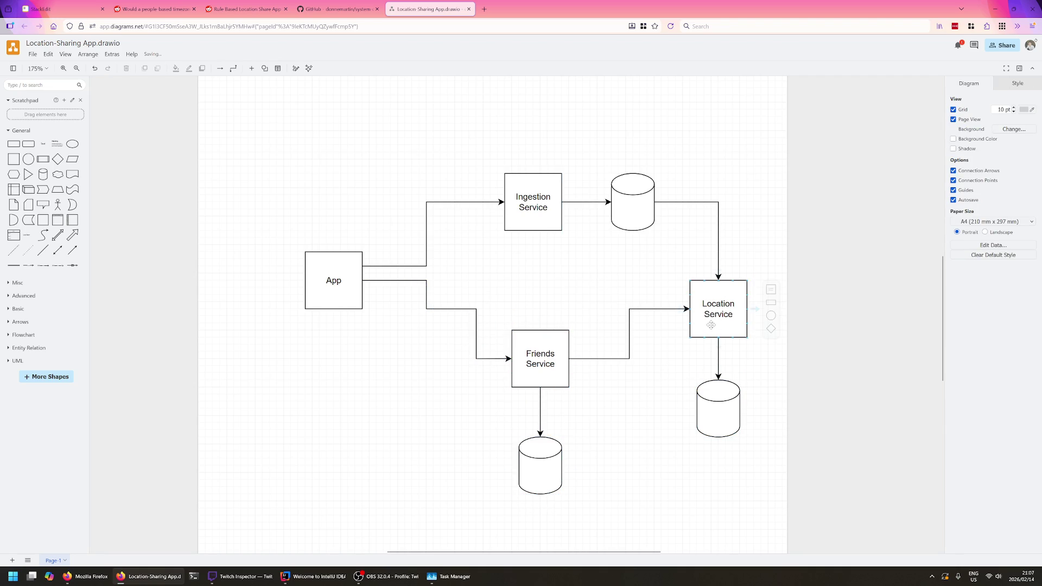
left_click_drag(711, 324, 625, 302)
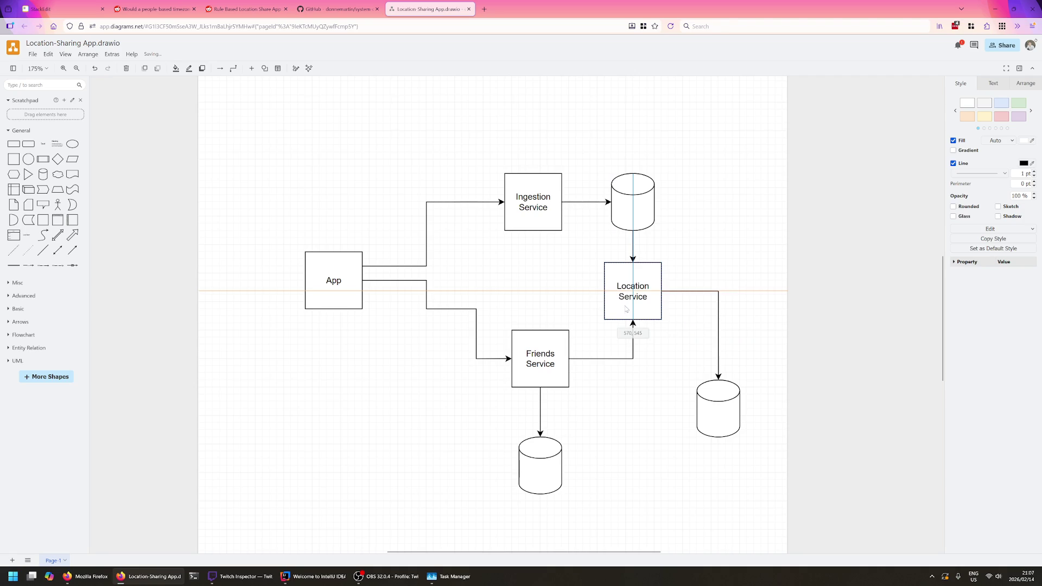
- Lower the Friends connector's start on App and draw a direct arrow from App to Location Service
left_click(374, 281)
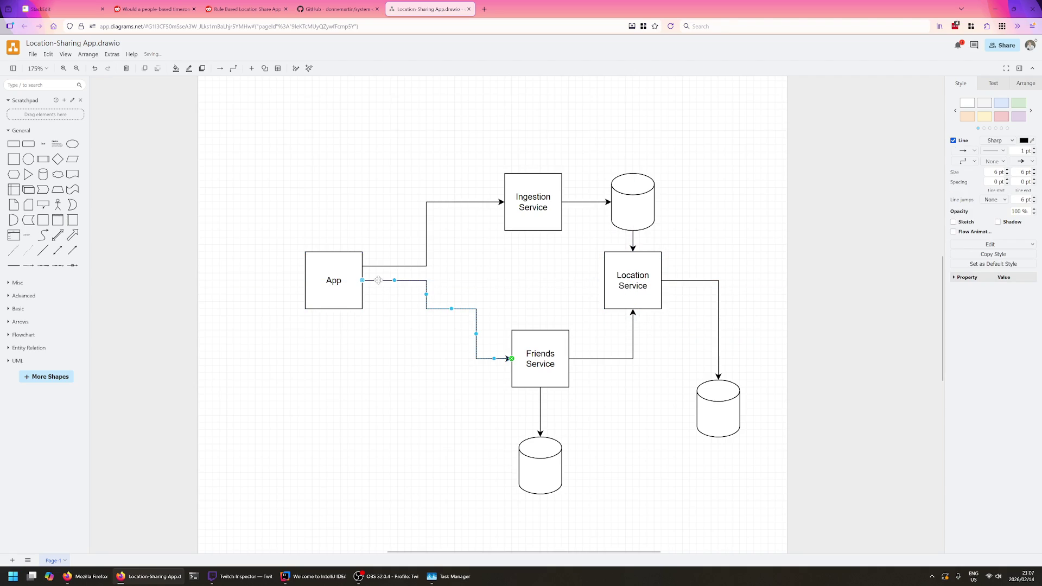
left_click_drag(363, 280, 363, 295)
key("ctrl+z")
key("ctrl+shift+z")
left_click(357, 282)
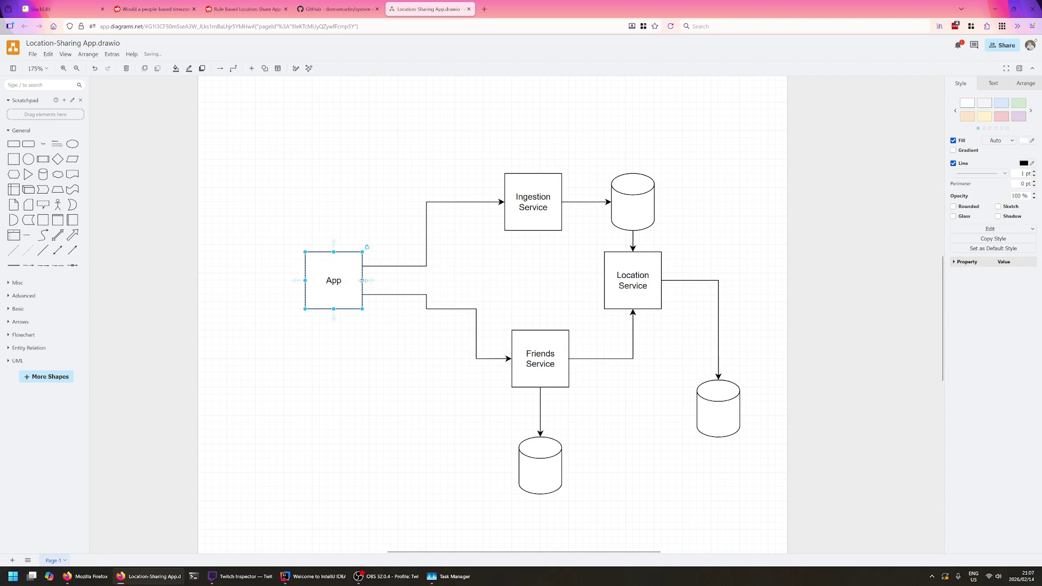
left_click_drag(368, 281, 606, 281)
left_click(611, 320)
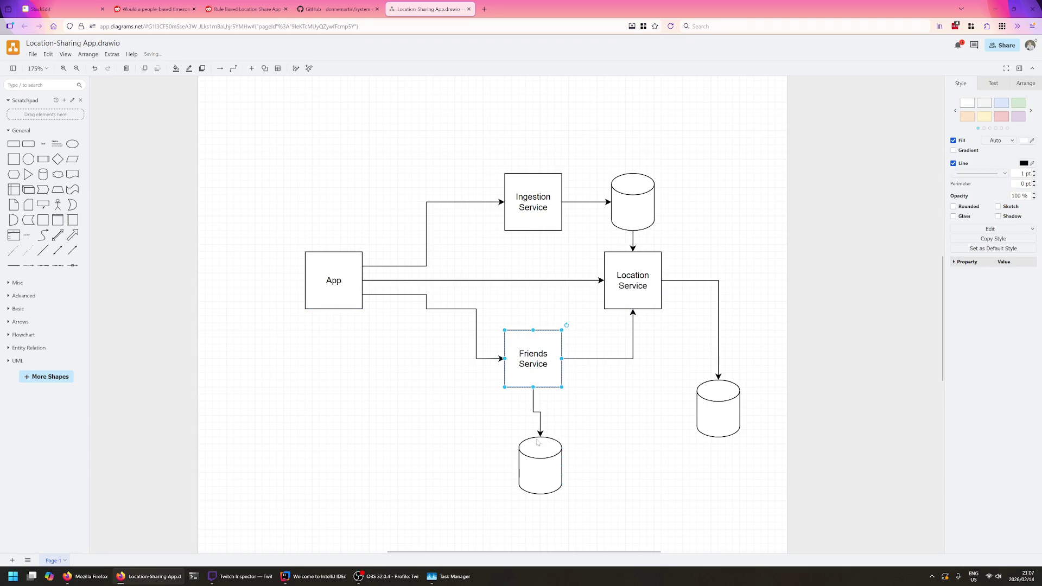
- Reroute the App-to-Friends connector to attach at the top of Friends Service
left_click_drag(530, 438, 523, 430)
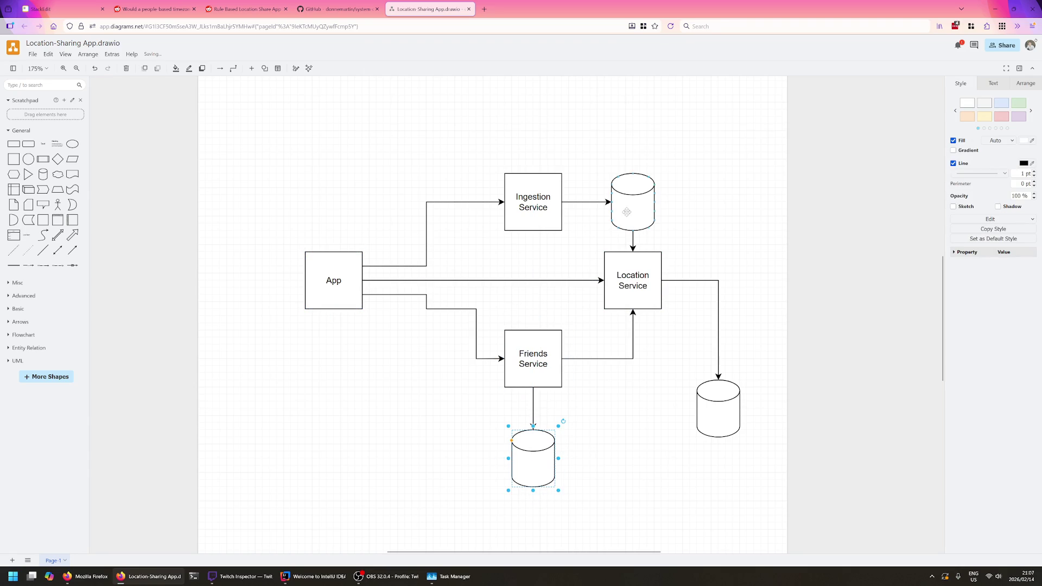
left_click(427, 308)
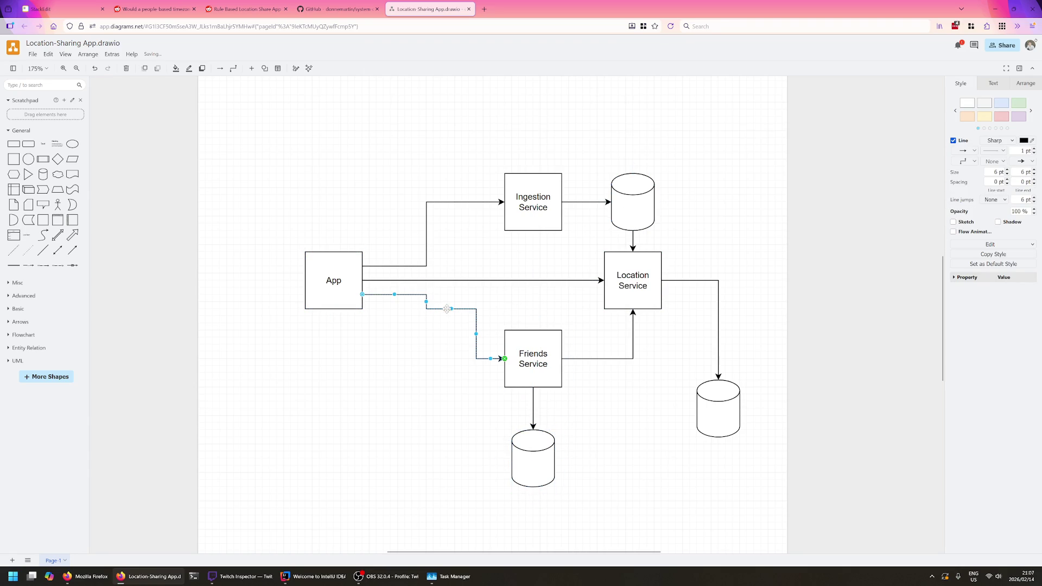
left_click_drag(450, 308, 449, 294)
left_click_drag(505, 359, 526, 331)
mouse_move(476, 326)
left_mouse_down()
mouse_move(499, 310)
mouse_move(491, 299)
left_mouse_up()
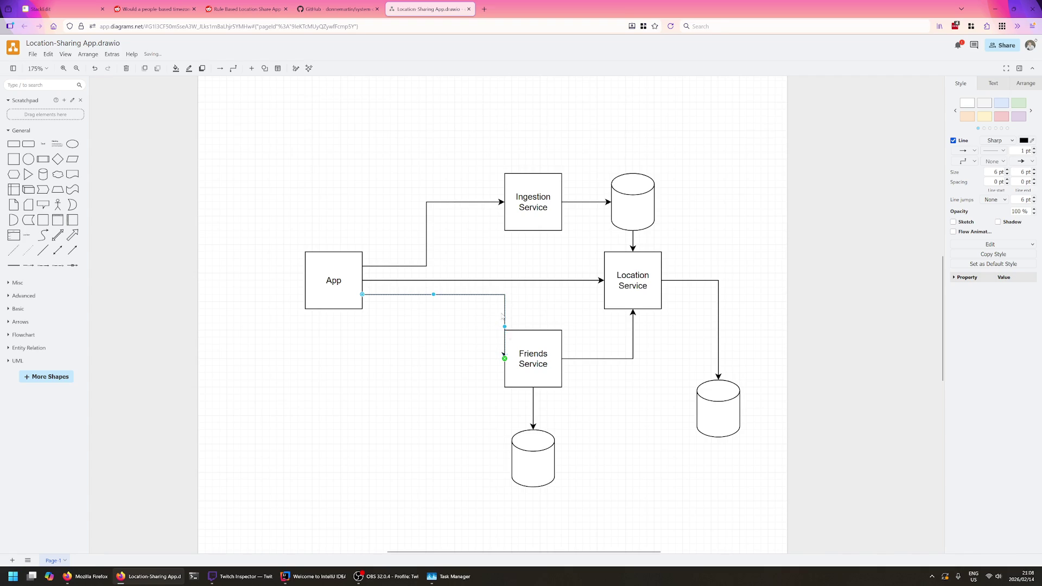
mouse_move(505, 358)
left_mouse_down()
mouse_move(534, 329)
mouse_move(533, 310)
left_mouse_up()
left_click(574, 324)
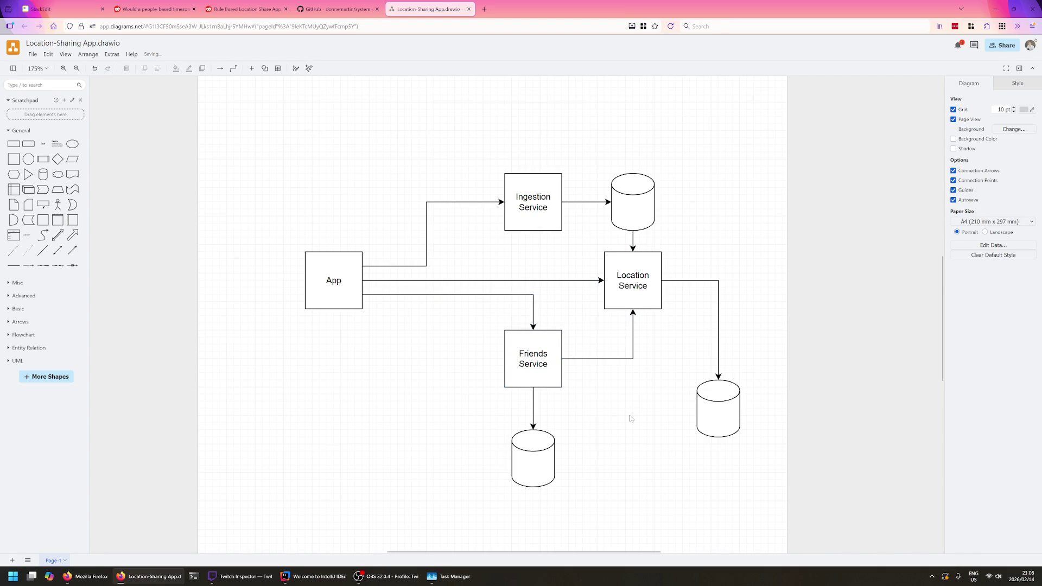
- Move the lower-right database beside Location Service, then return to the StackEdit notes
left_click_drag(698, 404, 719, 276)
left_click(711, 350)
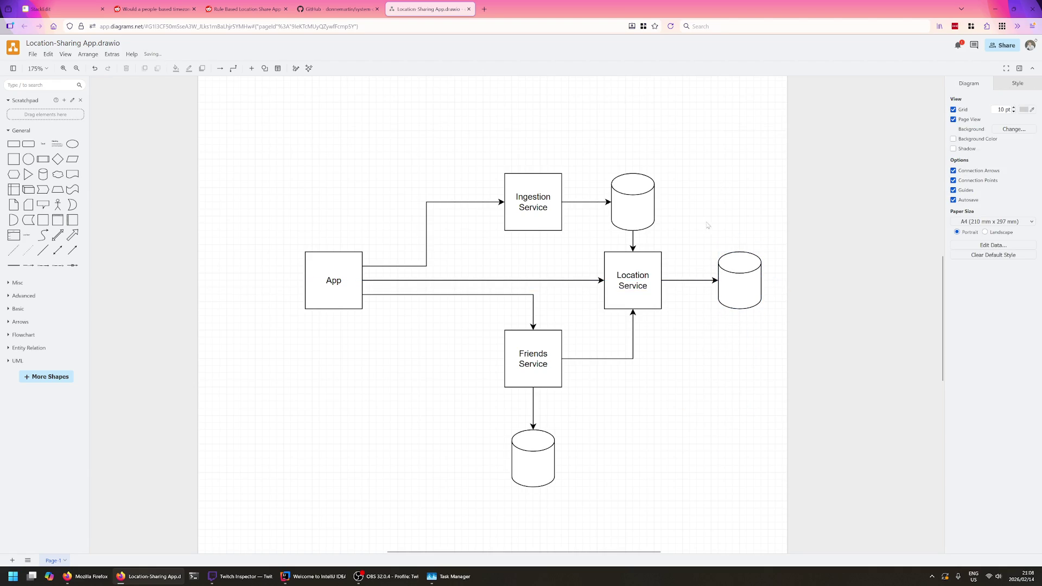
left_click_drag(541, 460, 541, 454)
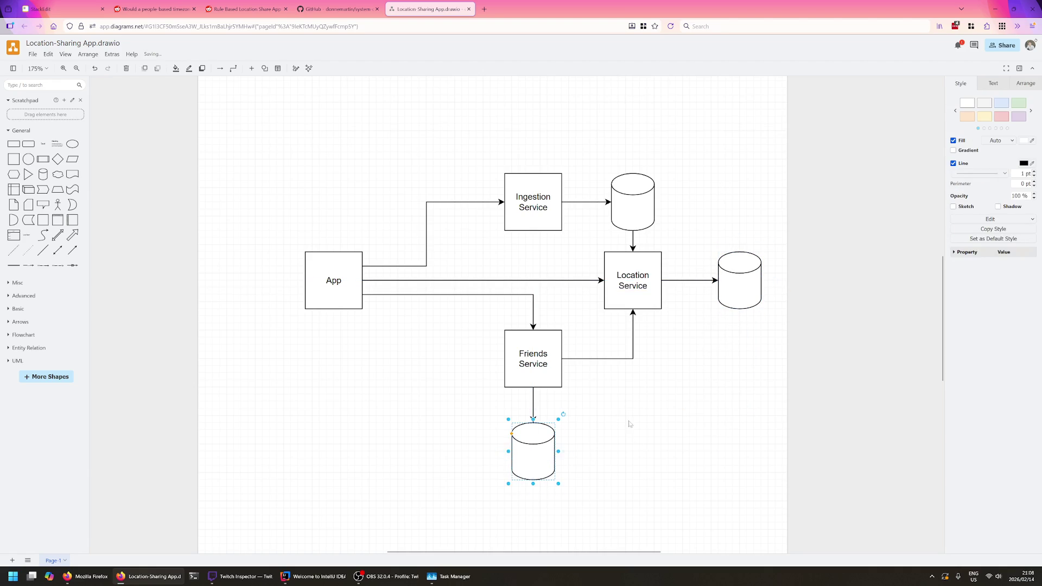
left_click(419, 385)
scroll(600, 388, "right", 2)
scroll(604, 400, "down", 1)
scroll(605, 400, "right", 1)
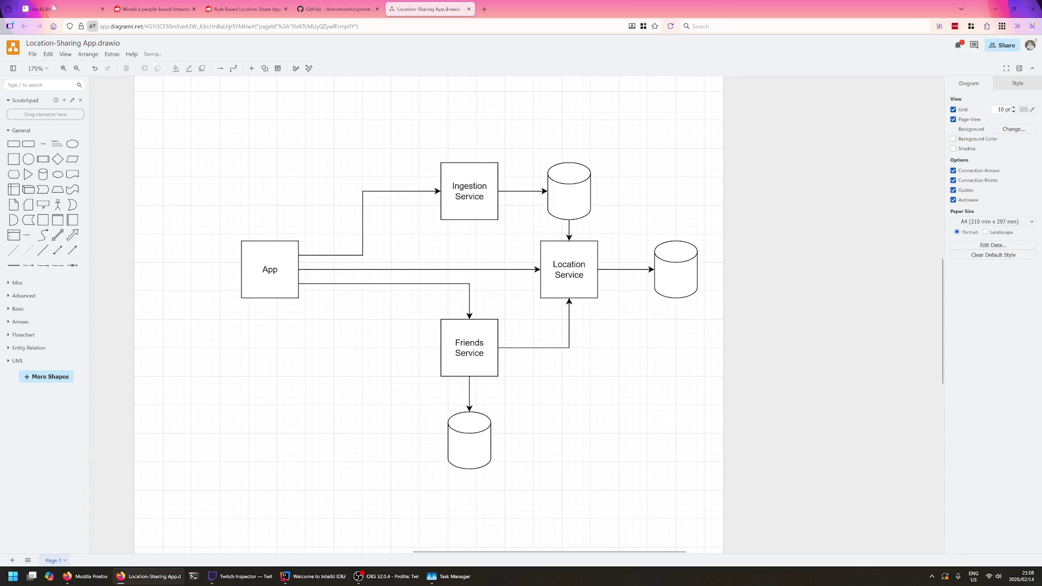
left_click(49, 8)
scroll(362, 310, "down", 5)
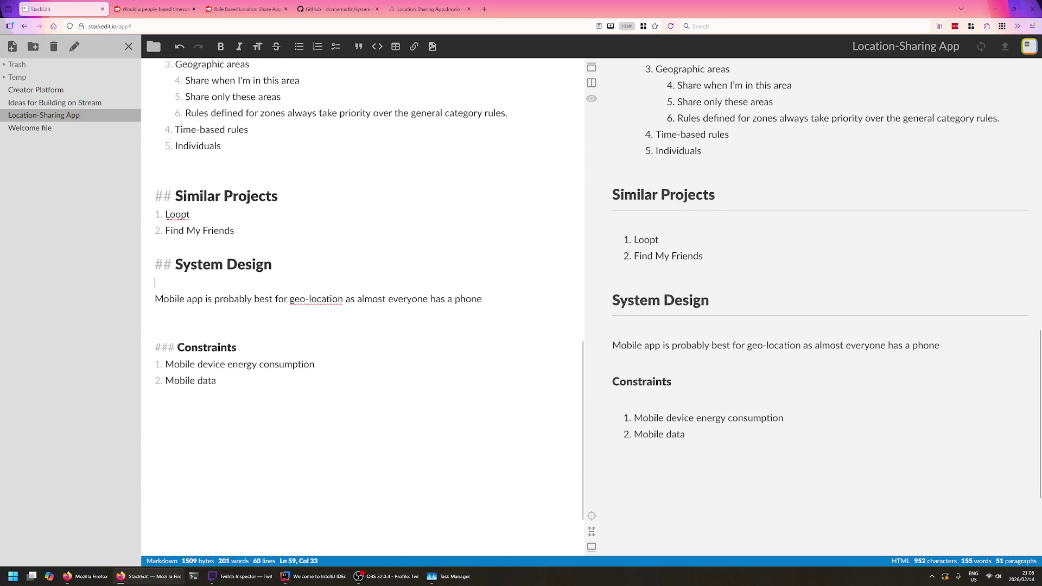
- Add a '### Decisions' heading on new lines below the Constraints section
key("Down")
key("Left")
key("Left")
key("ctrl+End")
key("Return")
key("Return")
type("### Deciso")
key("BackSpace")
type("ions")
key("Return")
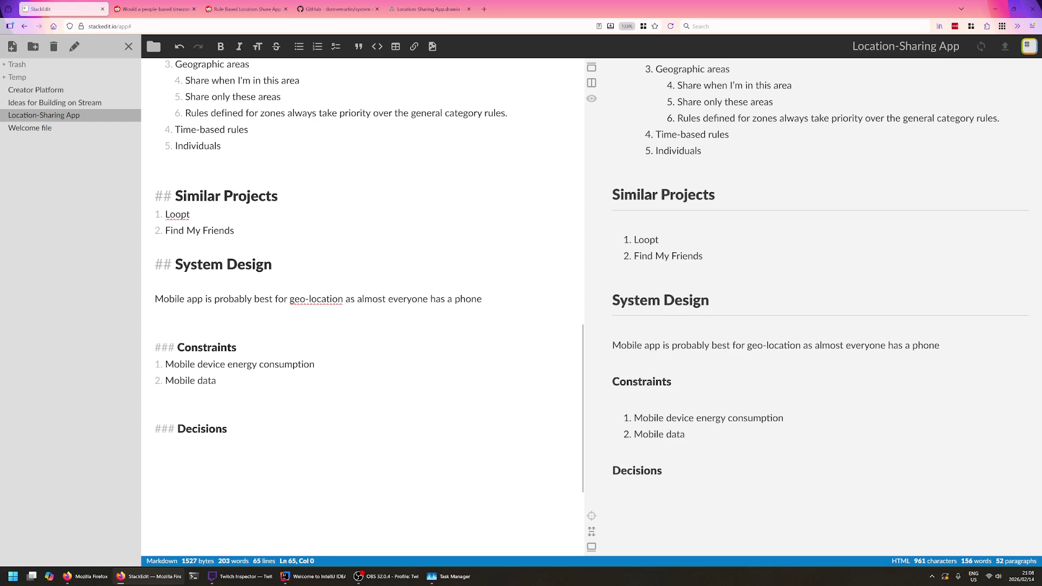
- Insert a table under Decisions with headers # and Decision and a first row numbered 1
left_click(395, 47)
left_click(164, 462)
type("# |  |")
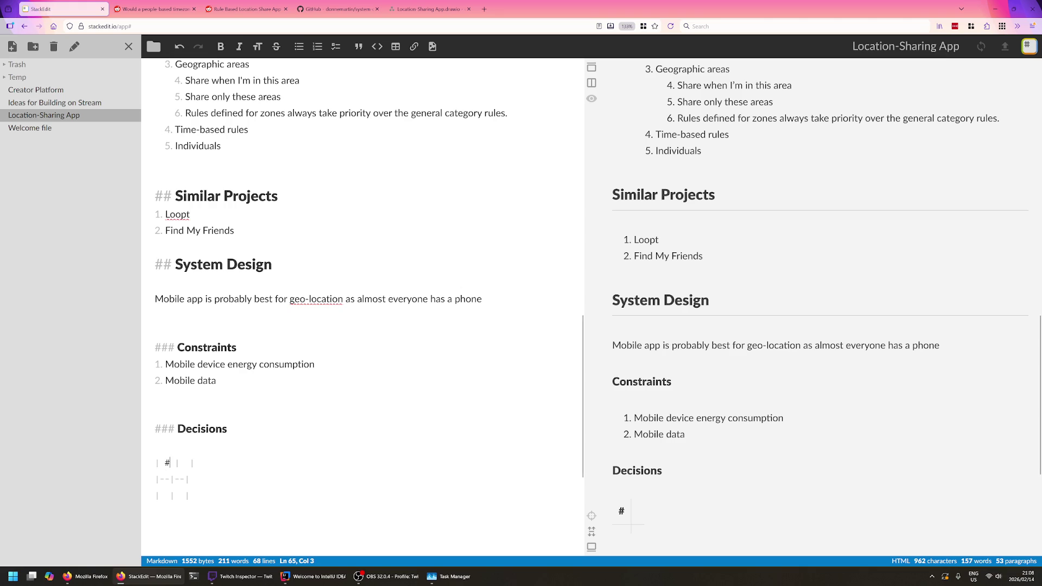
key("Down")
key("Down")
type("1")
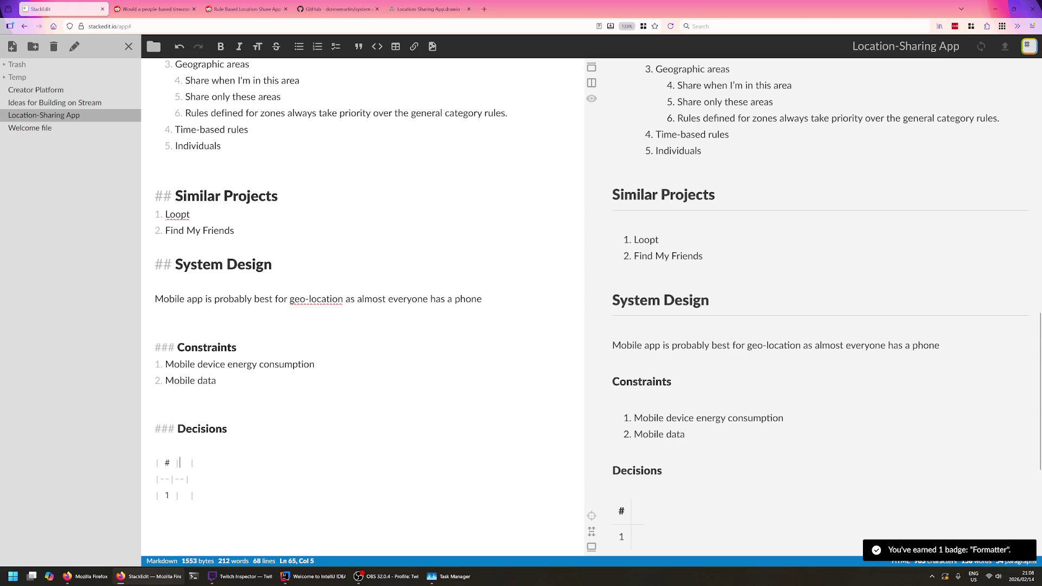
type("Decision")
key("Down")
key("Up")
key("End")
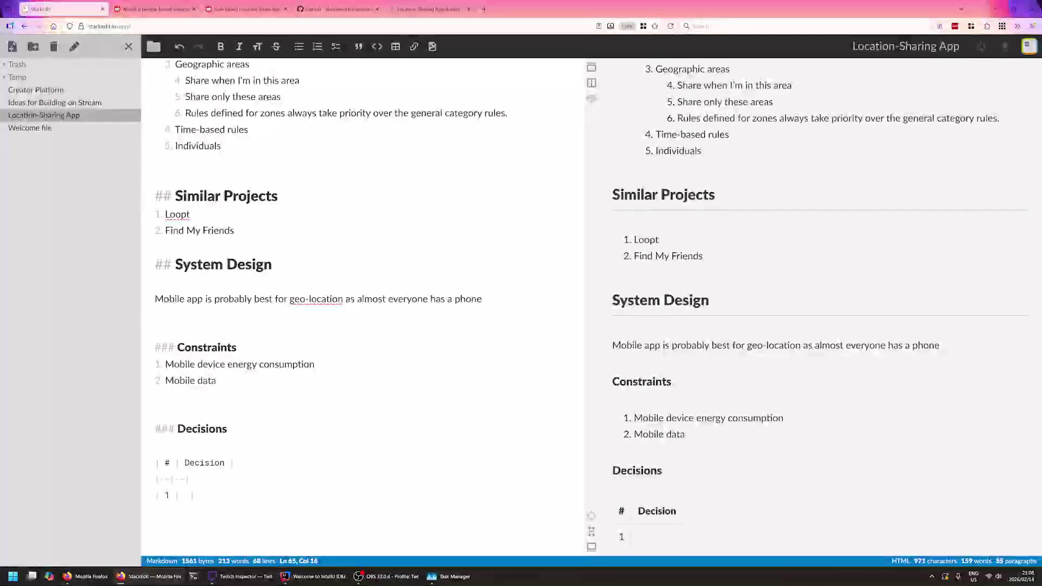
type("|")
key("BackSpace")
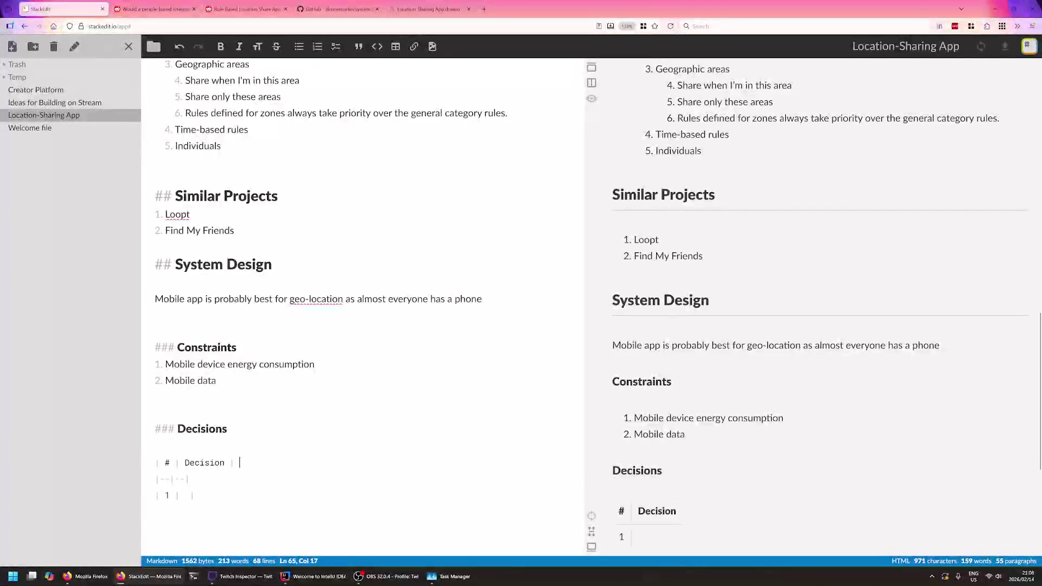
scroll(631, 283, "down", 3)
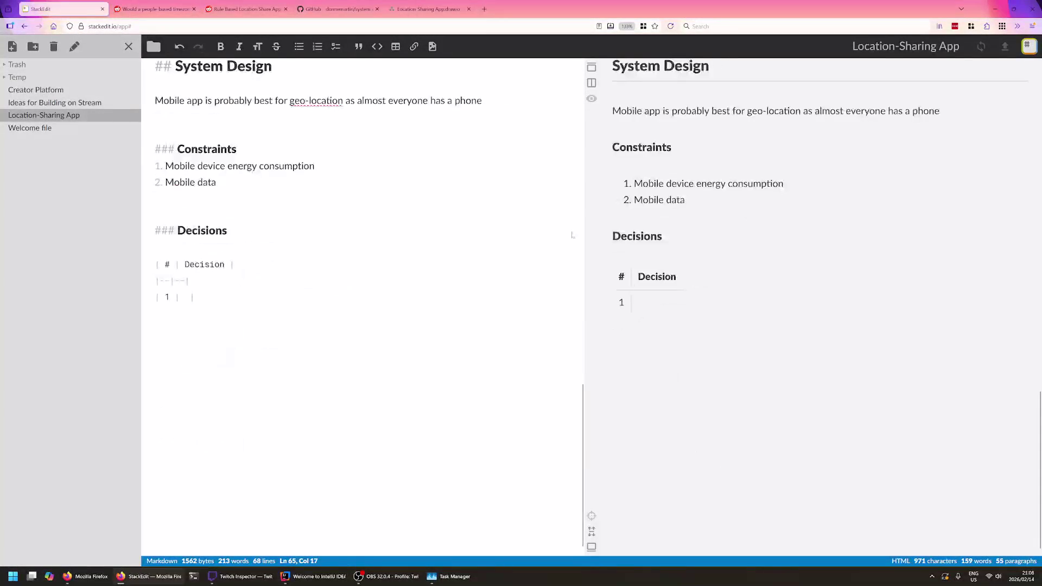
scroll(362, 310, "up", 2)
key("Down")
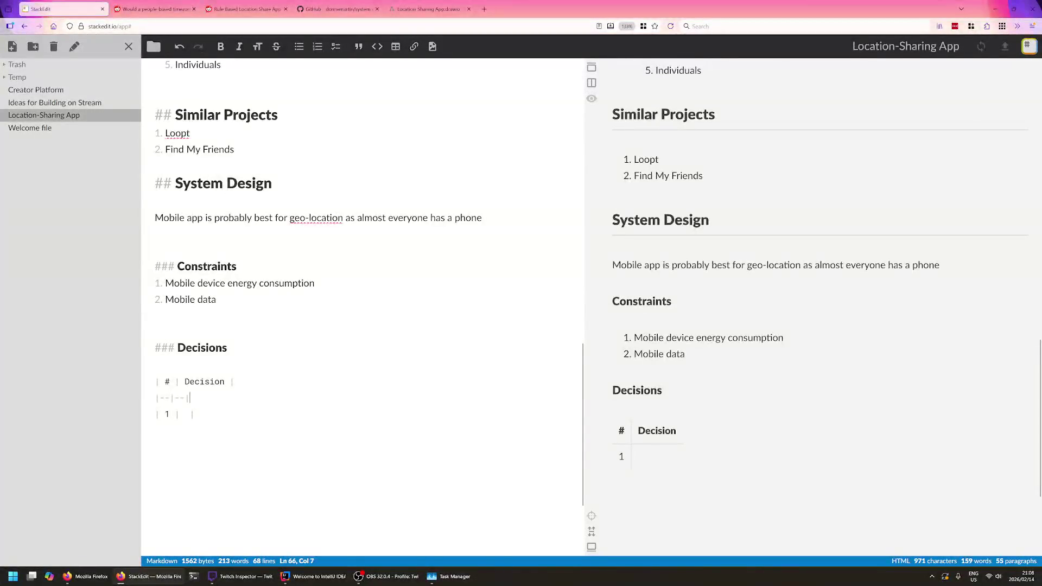
- Extend the table with a Justification column header
left_click(395, 46)
key("ctrl+z")
type("--|")
key("Up")
type("Justifica")
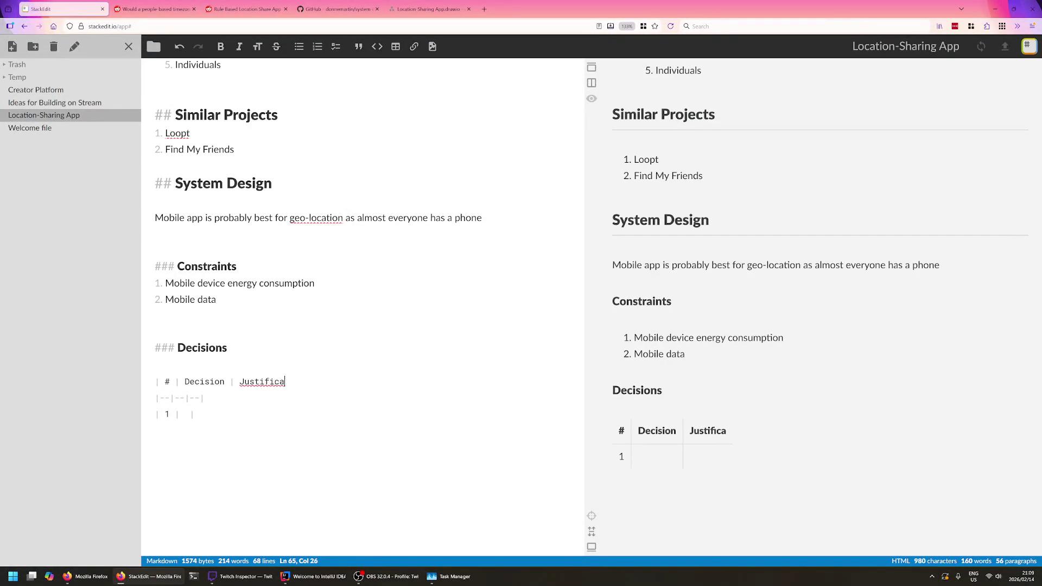
type("tion }")
key("BackSpace")
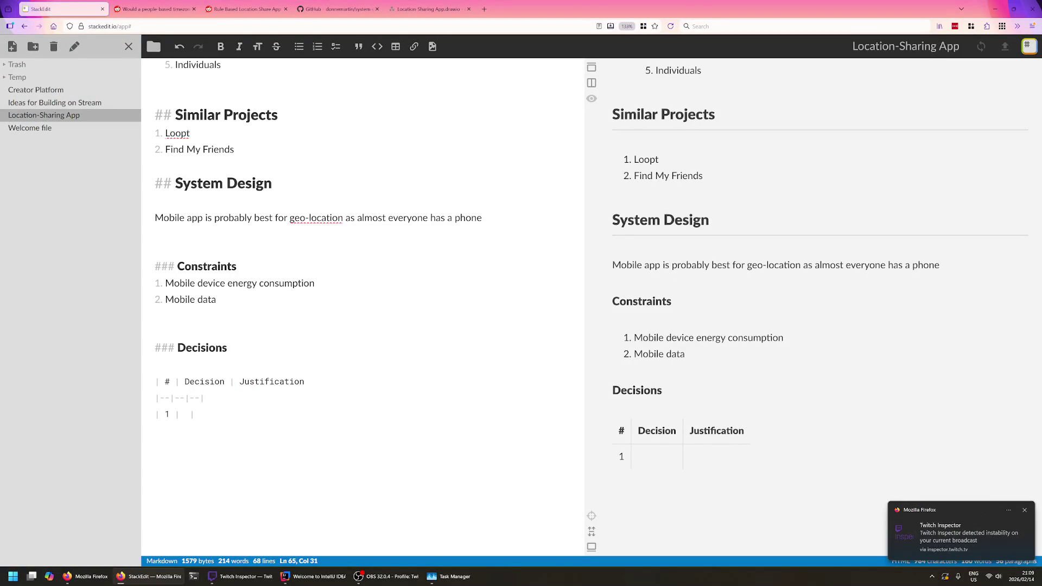
- Fill row 1 with 'Flutter for mobile app' and its native-features-over-PWA justification
key("Left")
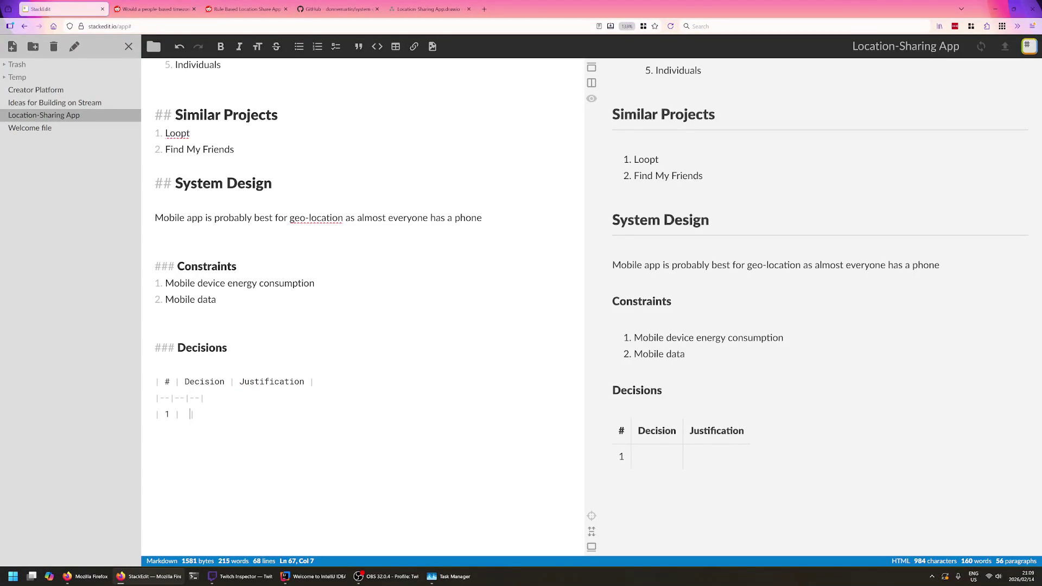
type("Flutter for up")
key("BackSpace")
key("BackSpace")
type("mobile app")
key("Right")
key("Right")
key("Right")
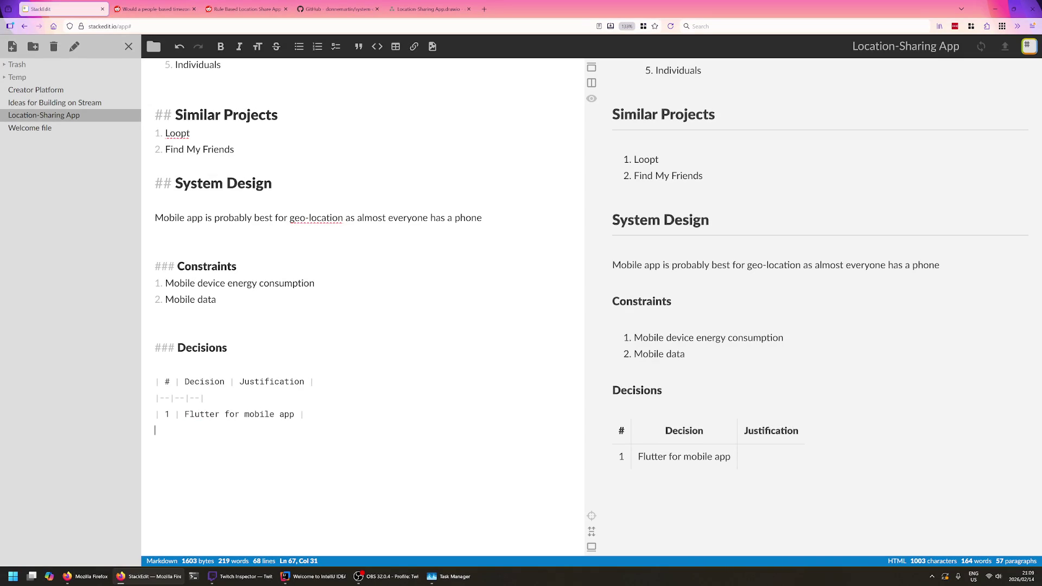
type("Build once,")
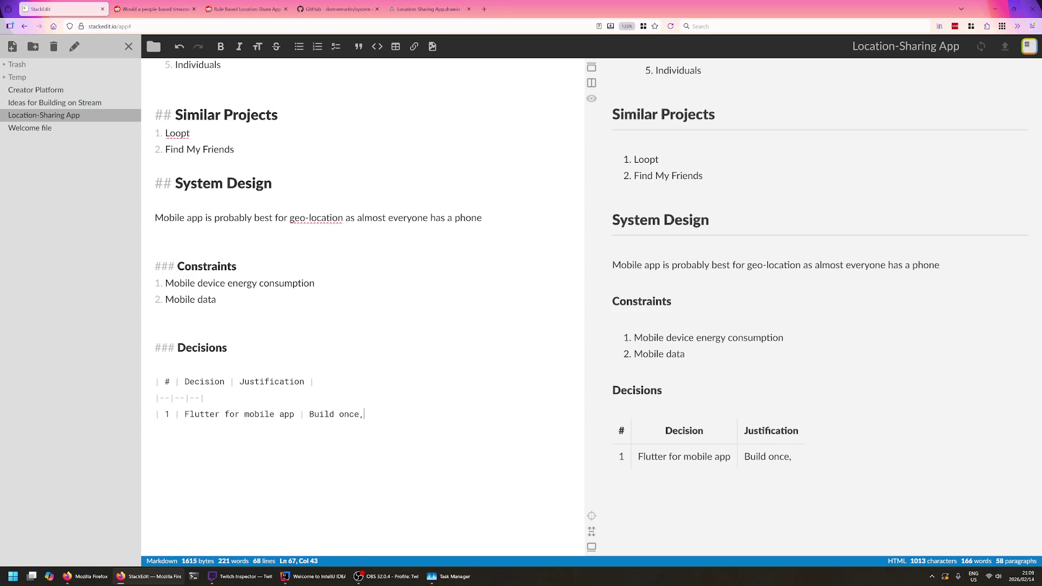
type("better use of native features than a PA")
key("BackSpace")
type("WA")
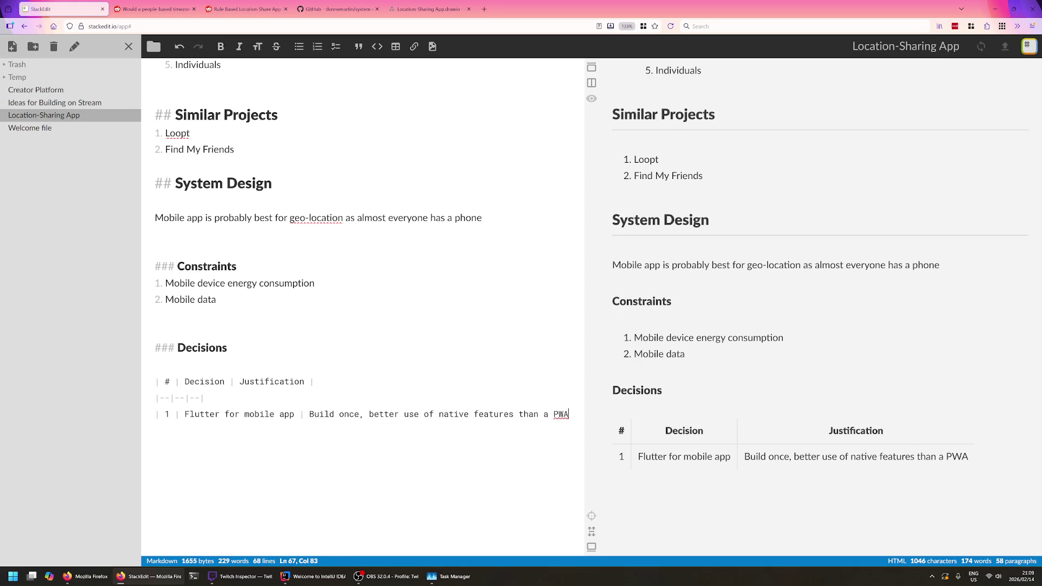
key("Left")
key("Left")
key("Left")
type("(Like geolocation and background tasks)")
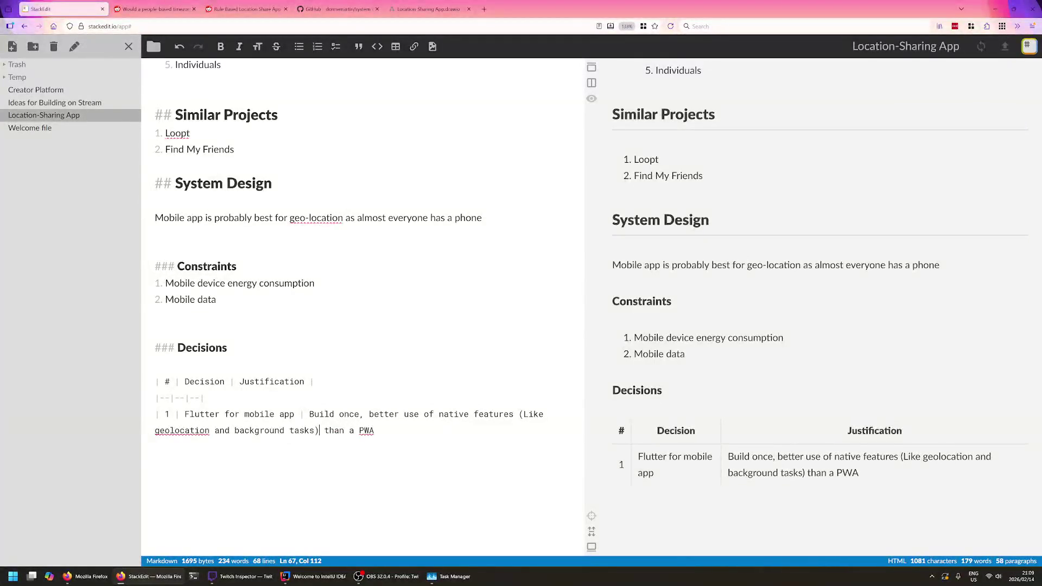
key("Down")
type("| 2 ")
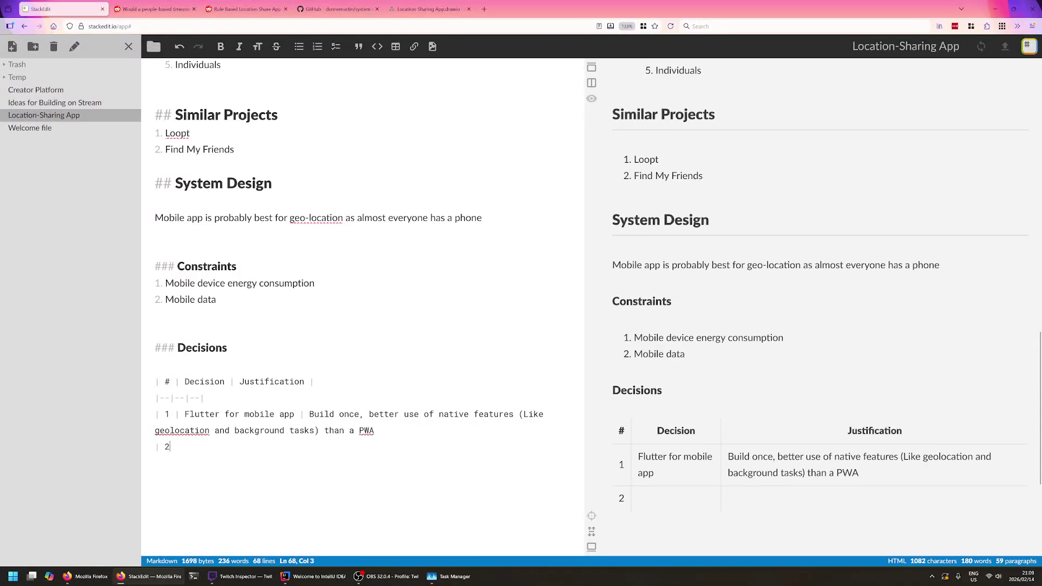
type("| ")
type("|")
- Duplicate the '| 2 | |' row and renumber the copy to 3
key("shift+Home")
key("ctrl+c")
key("End")
key("Return")
key("ctrl+v")
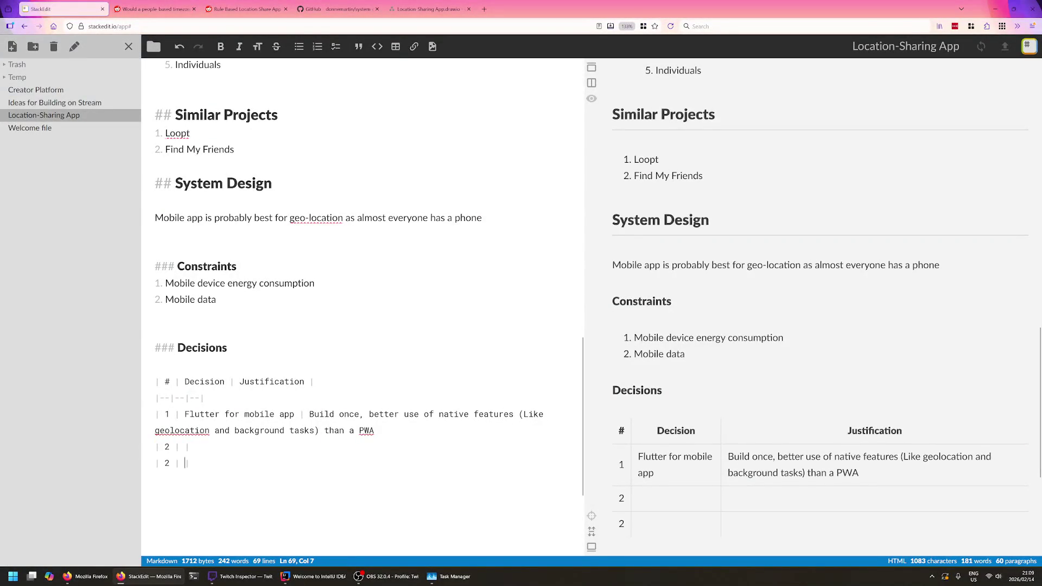
key("Down")
key("BackSpace")
type("3")
scroll(682, 455, "down", 1)
- Check the Flutter row in the preview and move the caret back through the table rows
double_click(683, 398)
triple_click(682, 399)
left_click(746, 398)
left_click(206, 345)
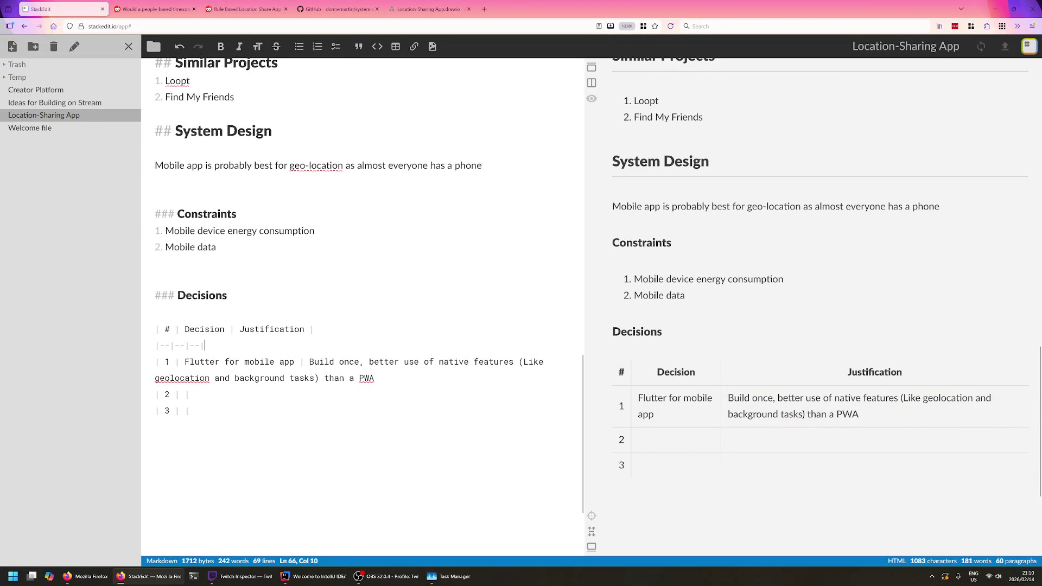
left_click(265, 329)
key("Up")
key("End")
key("Up")
key("End")
key("Up")
key("Up")
key("Up")
key("Up")
key("Up")
key("Up")
key("Down")
key("Down")
key("Down")
key("Right")
key("Right")
key("Right")
key("Left")
key("End")
- Open a new tab, discard a 'react native' search, and return to the blank New Tab page
left_click(483, 9)
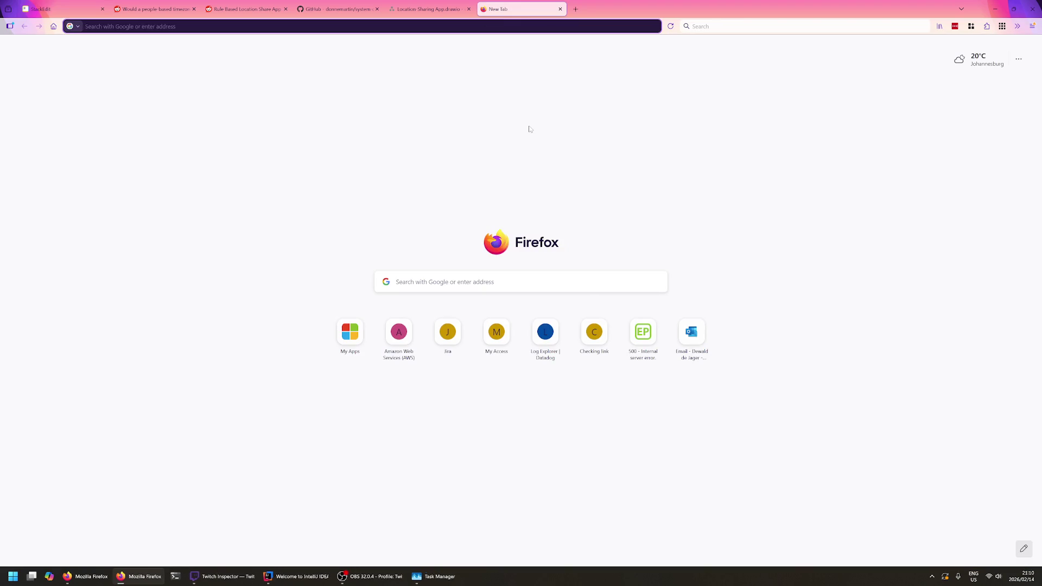
type("react native")
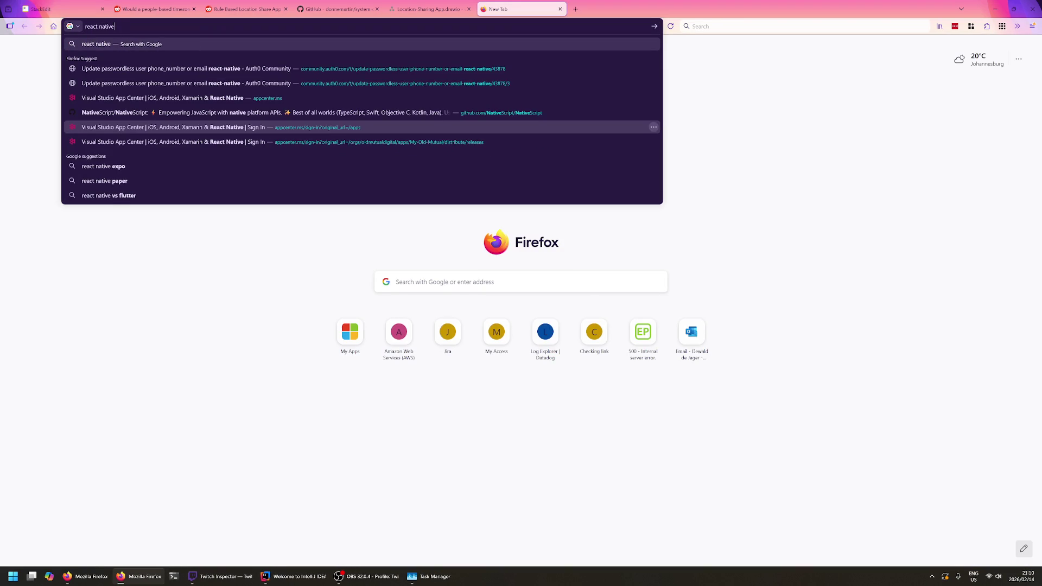
key("BackSpace")
key("BackSpace")
key("BackSpace")
key("BackSpace")
key("BackSpace")
key("BackSpace")
key("BackSpace")
key("BackSpace")
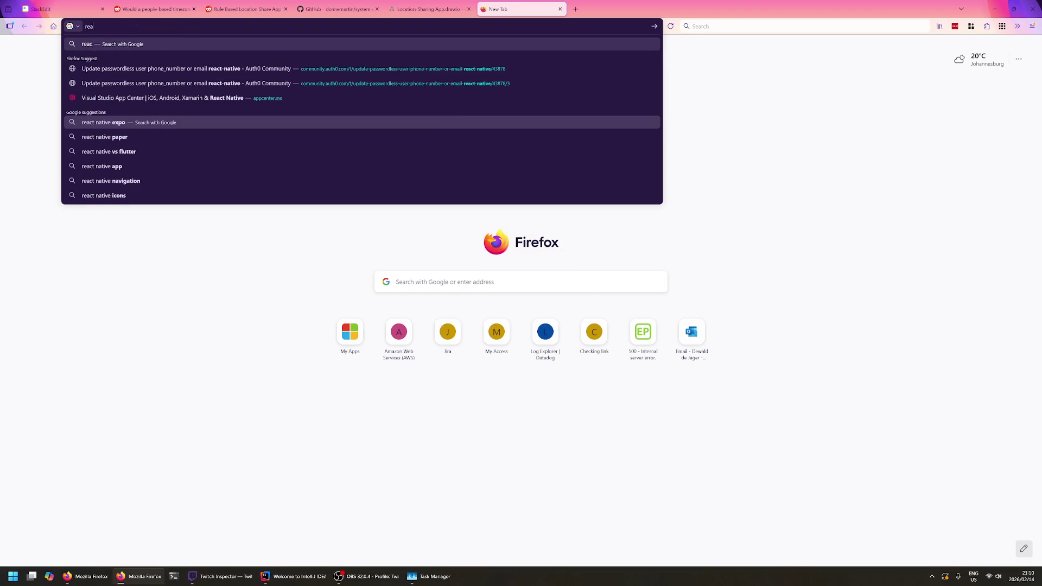
key("BackSpace")
key("BackSpace")
key("BackSpace")
left_click(318, 290)
left_click(155, 9)
left_click(521, 8)
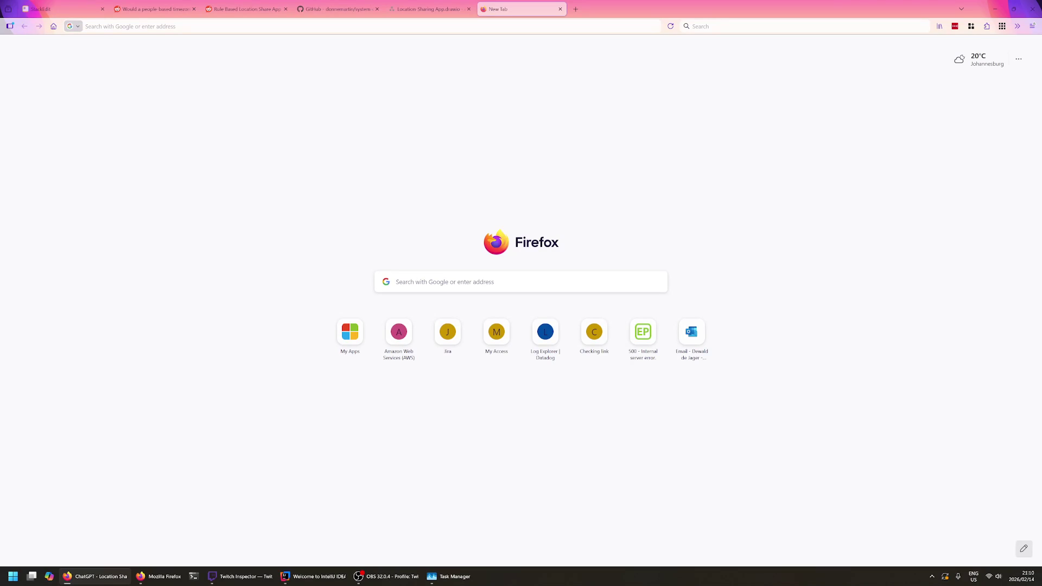
- Bring the ChatGPT Location Sharing App project into this window and start a message about building a mobile app
left_click_drag(603, 10, 533, 109)
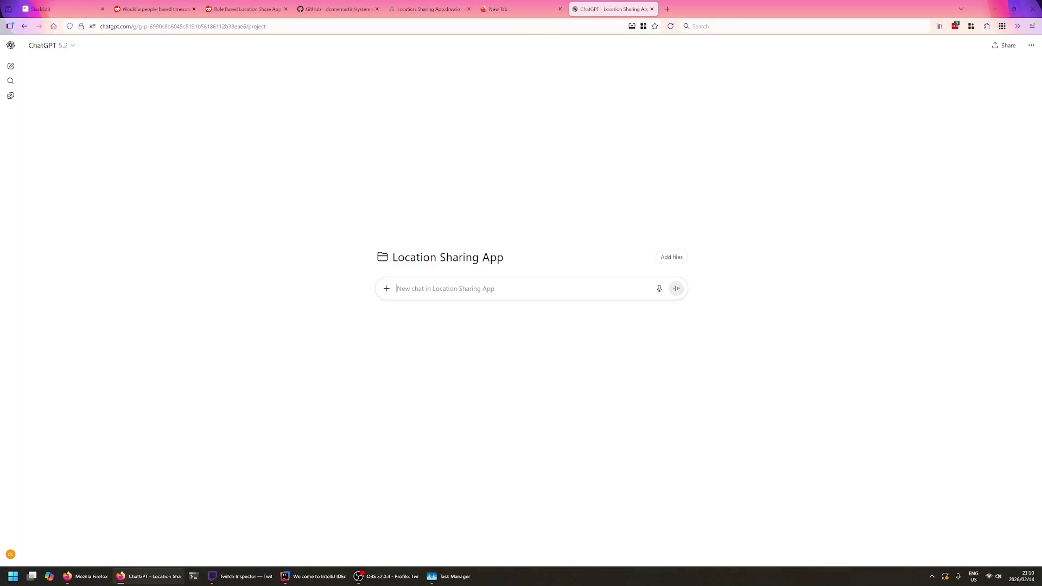
type("I want to bui")
type("ld a movbi")
key("BackSpace")
key("BackSpace")
key("BackSpace")
type("obile app. I")
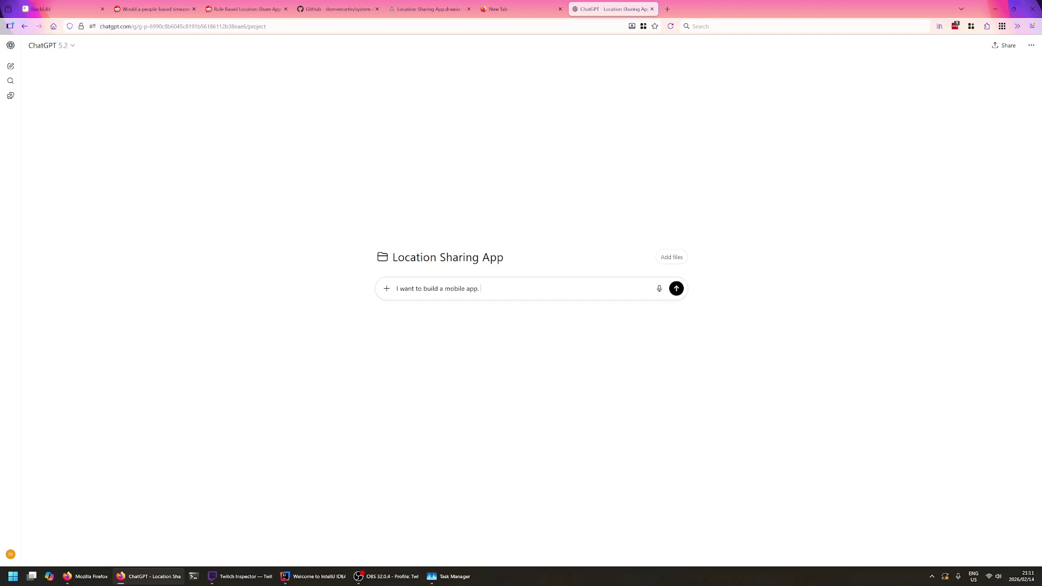
type("'d prefer")
key("BackSpace")
key("BackSpace")
key("BackSpace")
key("BackSpace")
key("BackSpace")
key("BackSpace")
type("need to u")
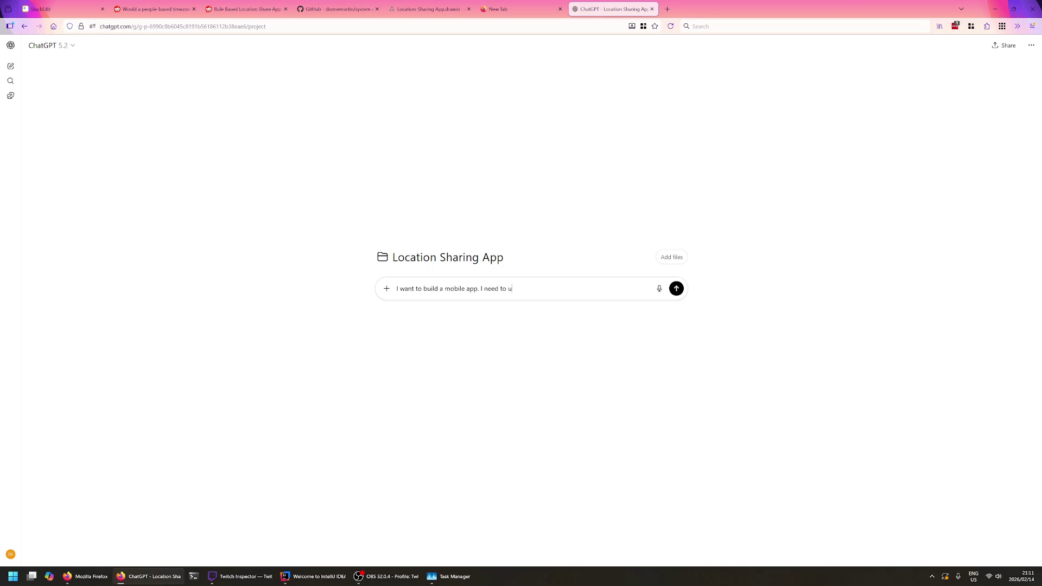